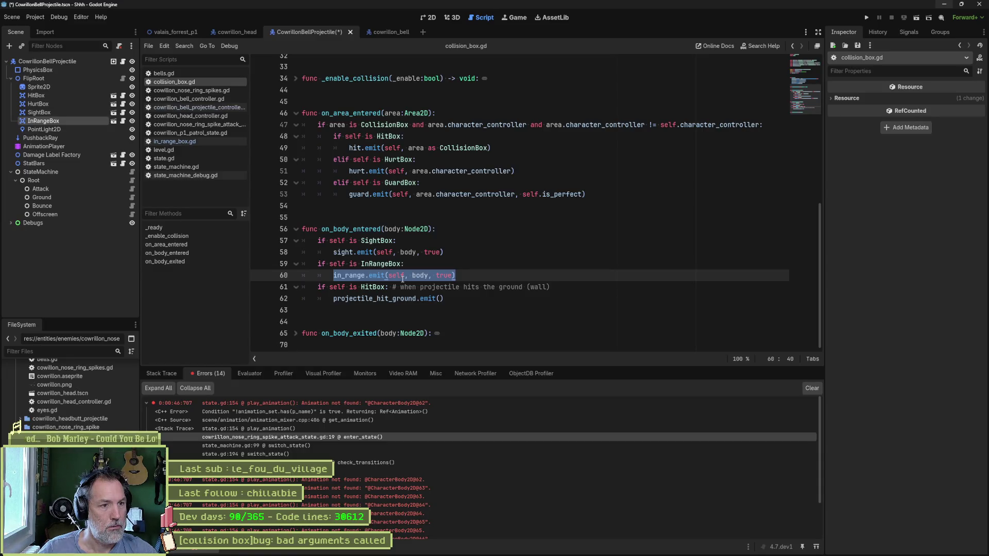
Step: Select 'body' in the line 60 in_range emit of collision_box.gd, then switch to Asana
{"action": "left_click", "coordinate": [423, 275]}
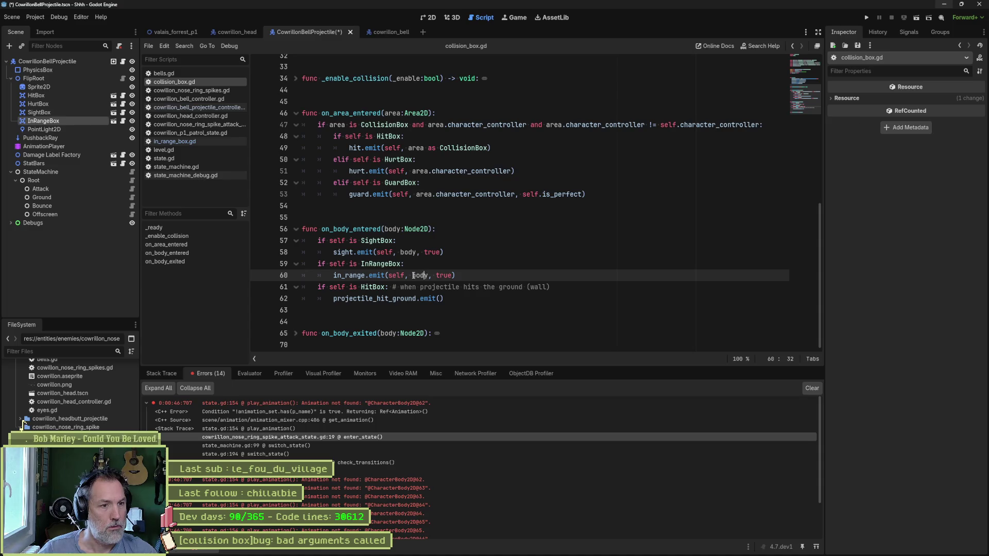
{"action": "double_click", "coordinate": [421, 276]}
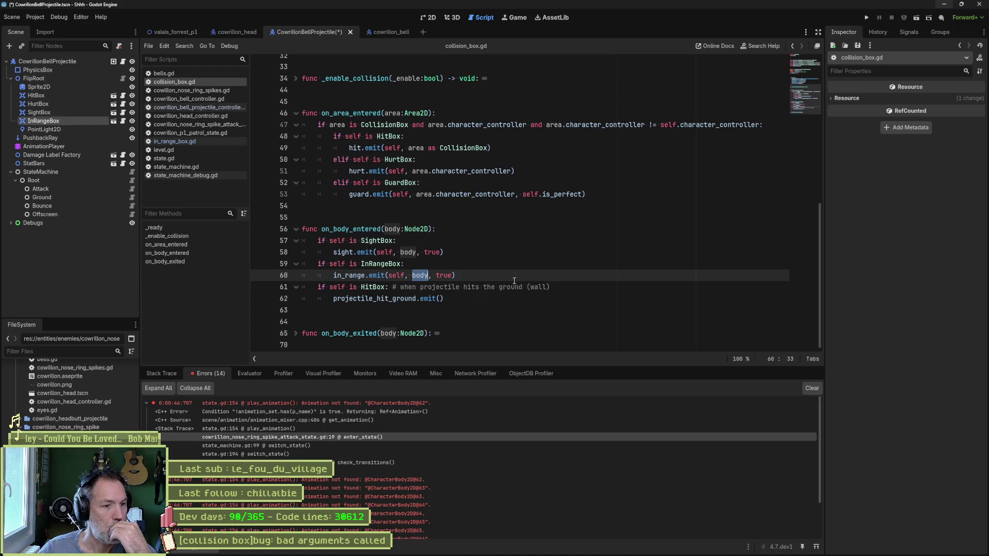
{"action": "key", "text": "alt+Tab"}
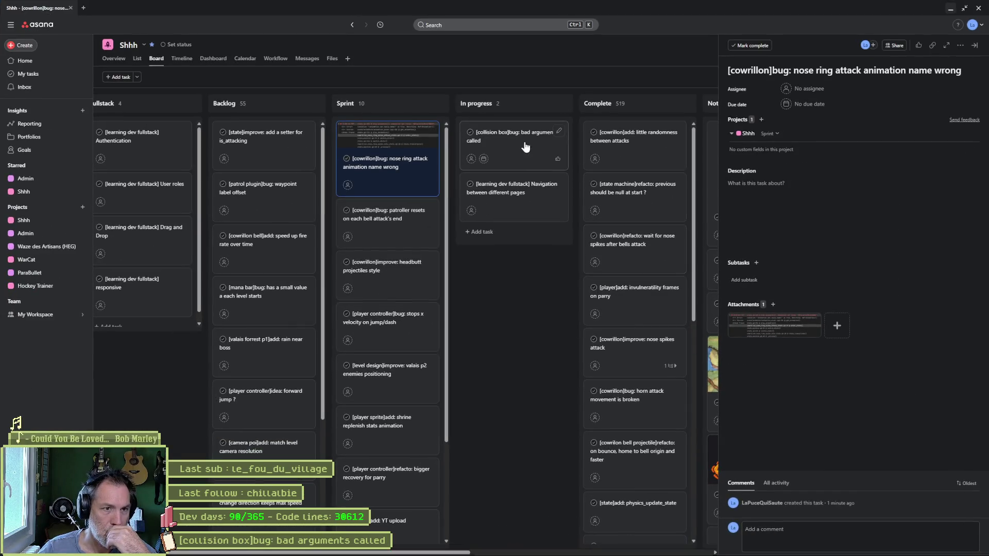
Step: Read the '[collision box]bug: bad arguments called' task description, then return to collision_box.gd
{"action": "left_click", "coordinate": [525, 148]}
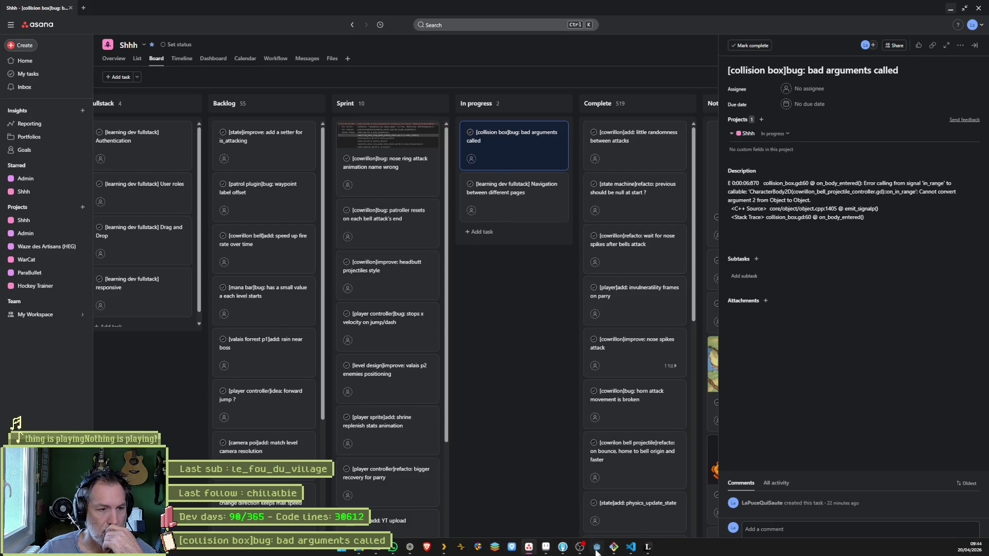
{"action": "left_click", "coordinate": [597, 547]}
{"action": "mouse_move", "coordinate": [420, 276]}
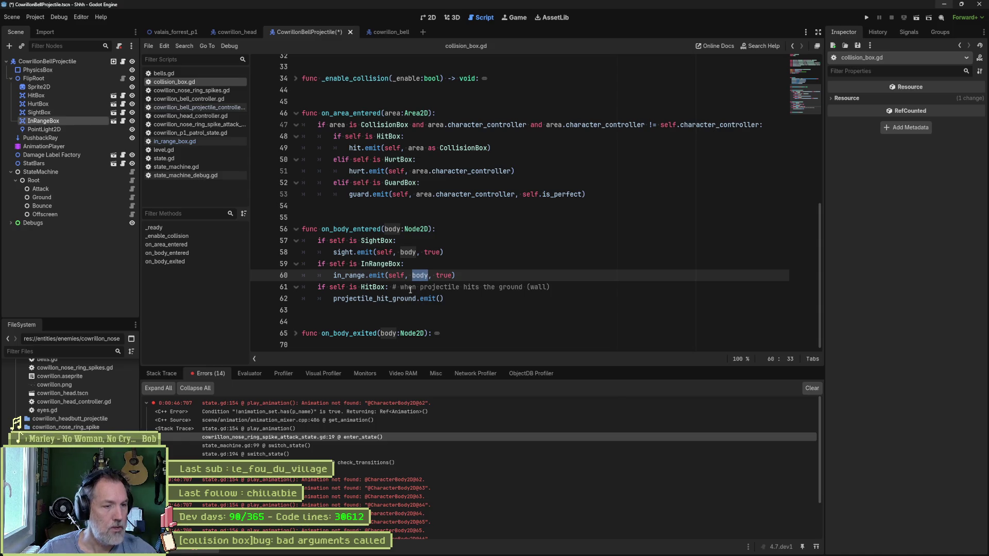
Step: Go to the in_range signal declaration and select its '_other: CharacterController' parameter
{"action": "left_click", "coordinate": [353, 276], "text": "ctrl"}
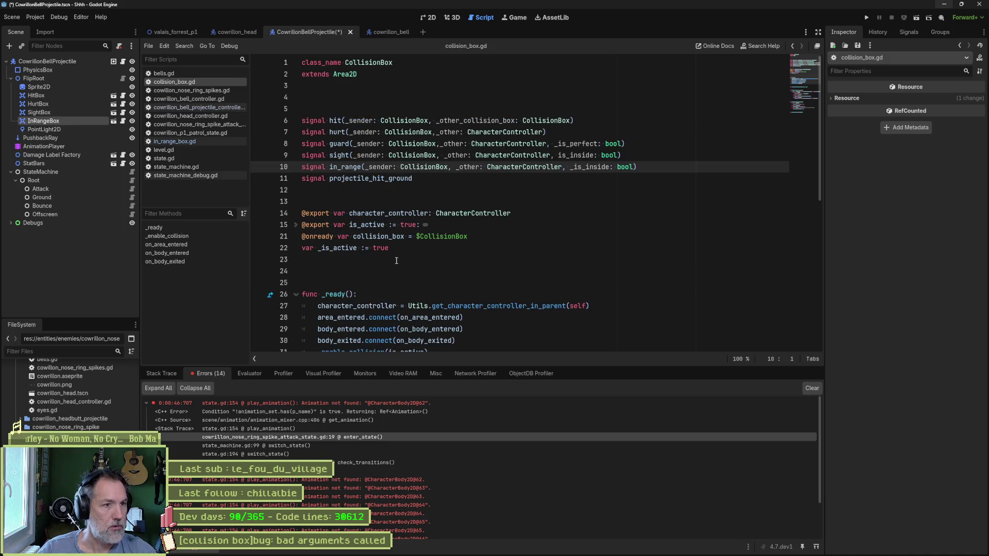
{"action": "left_click_drag", "start_coordinate": [452, 167], "coordinate": [571, 169]}
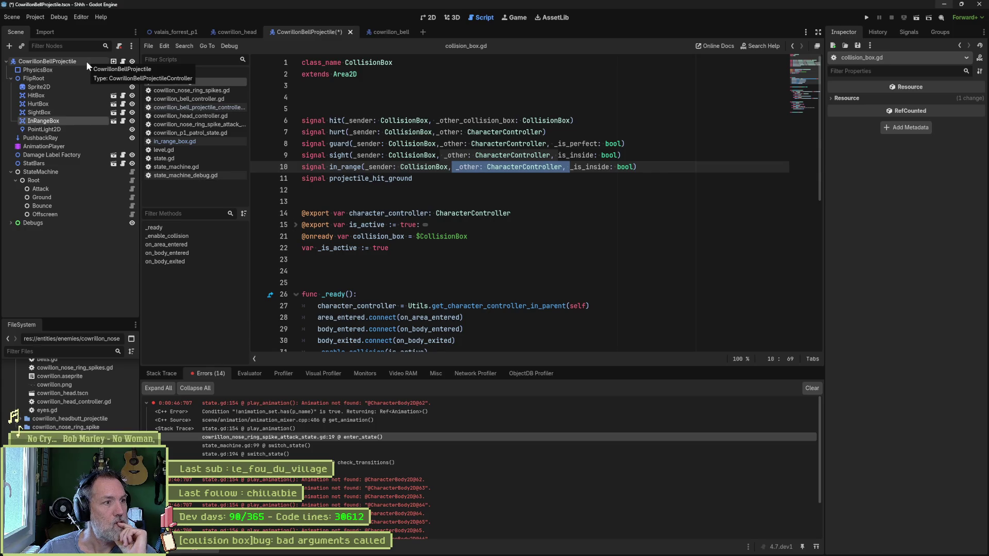
Step: Select InRangeBox and expand its Collision layer and mask settings in the Inspector
{"action": "left_click", "coordinate": [68, 121]}
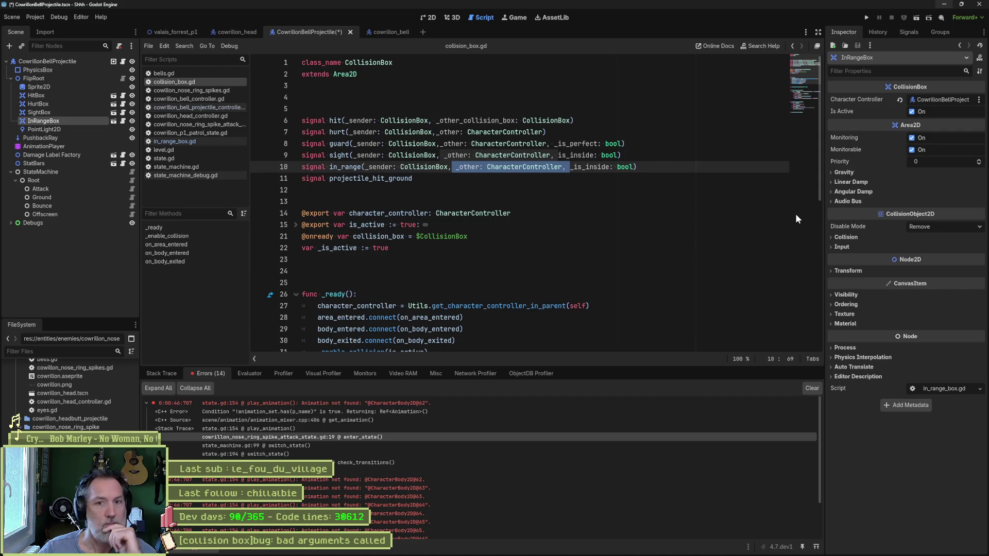
{"action": "left_click", "coordinate": [847, 237]}
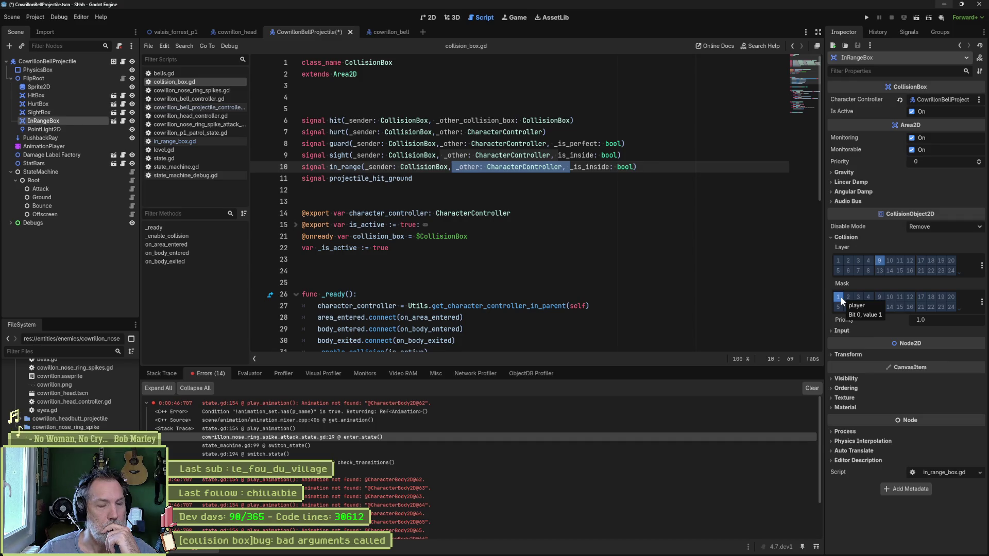
{"action": "mouse_move", "coordinate": [867, 282]}
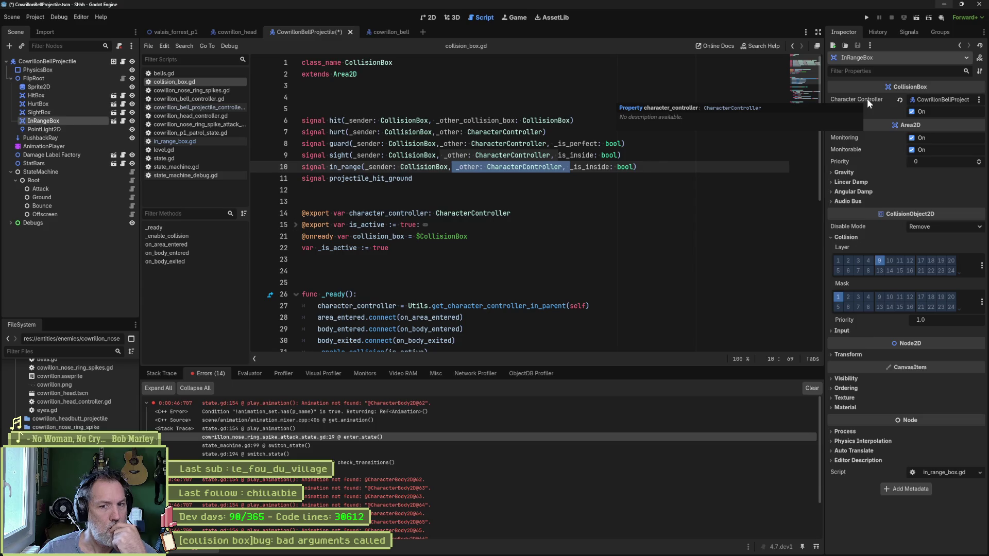
Step: Check play_animation at state.gd:154, reselect 'body' in collision_box.gd's emit, then switch to Asana
{"action": "left_click", "coordinate": [293, 430]}
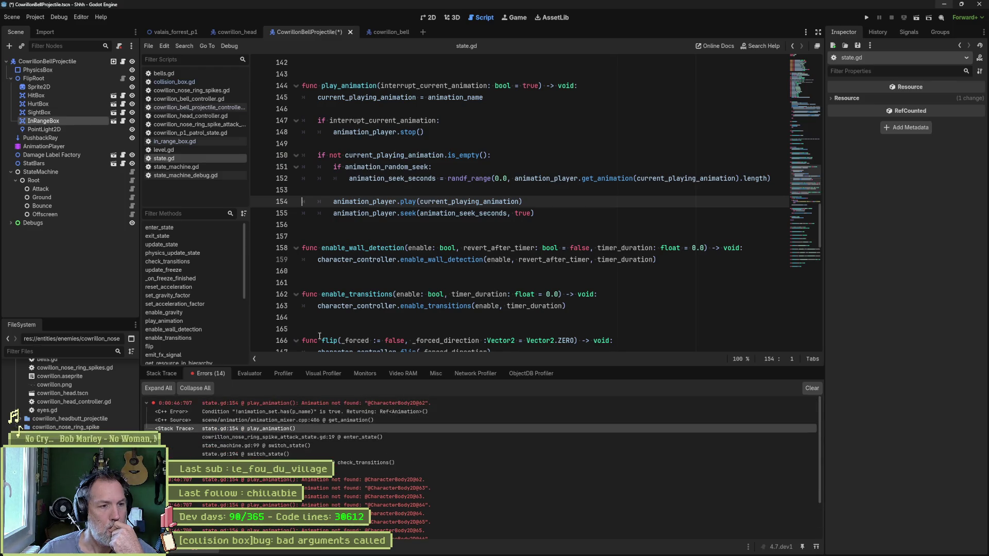
{"action": "left_click", "coordinate": [208, 82]}
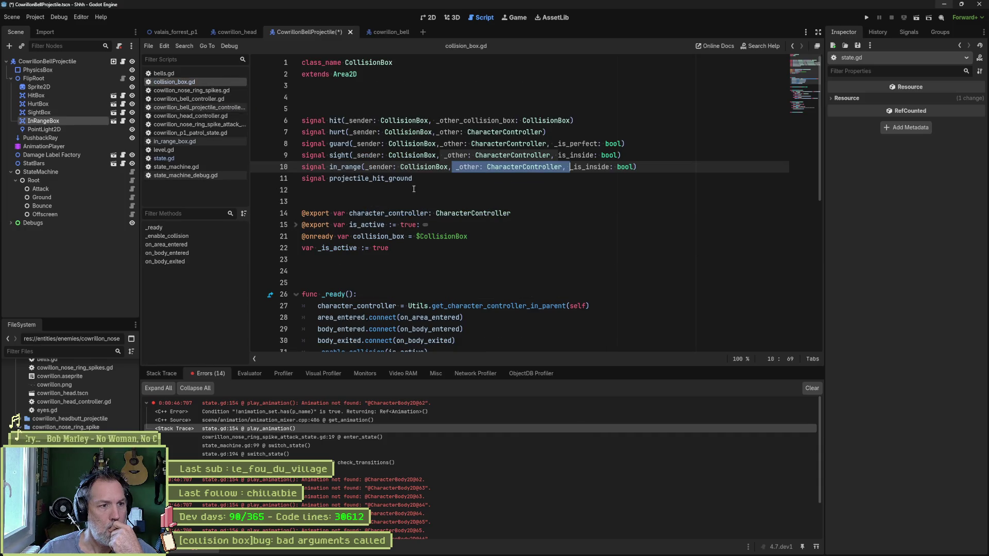
{"action": "scroll", "coordinate": [367, 232], "scroll_direction": "down", "scroll_amount": 8}
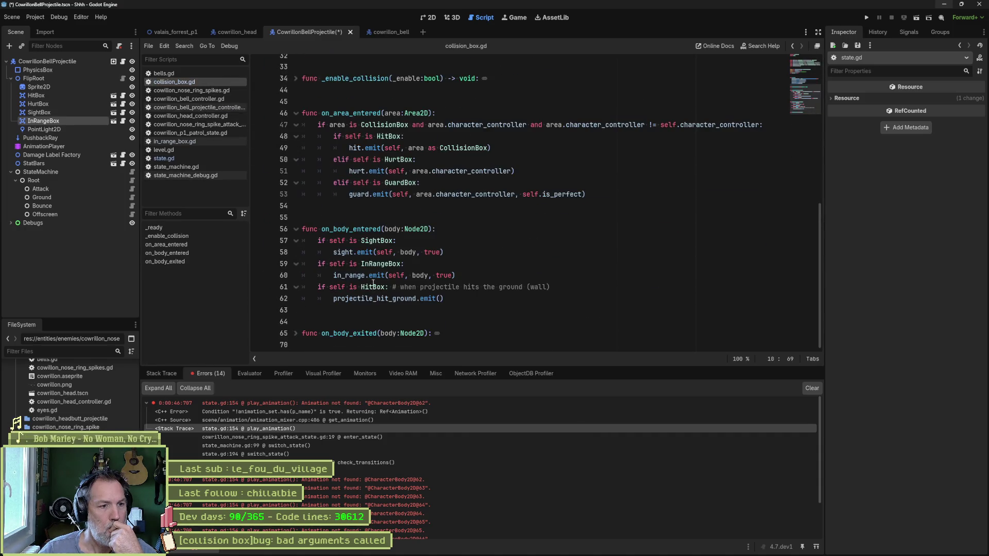
{"action": "left_click_drag", "start_coordinate": [411, 276], "coordinate": [436, 276]}
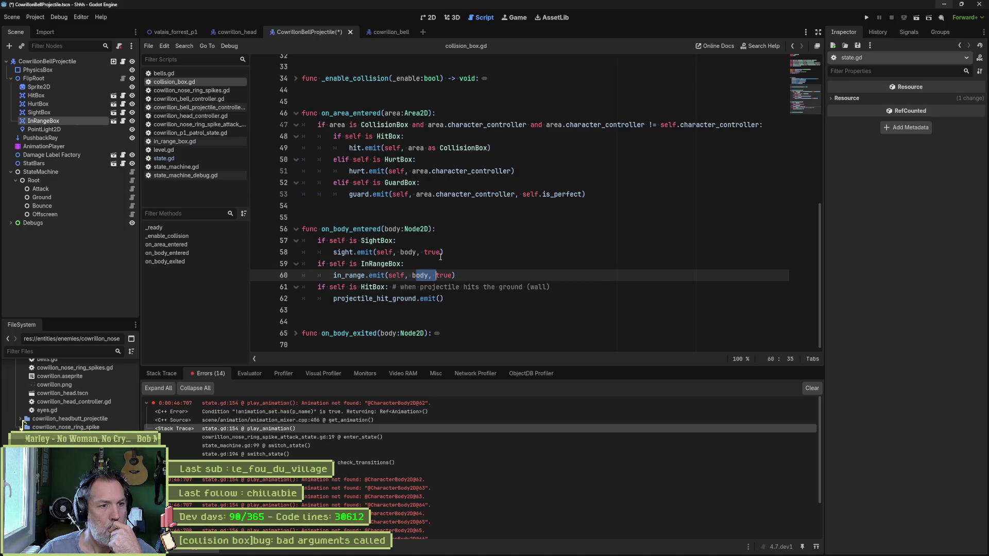
{"action": "mouse_move", "coordinate": [462, 554]}
{"action": "left_click", "coordinate": [529, 547]}
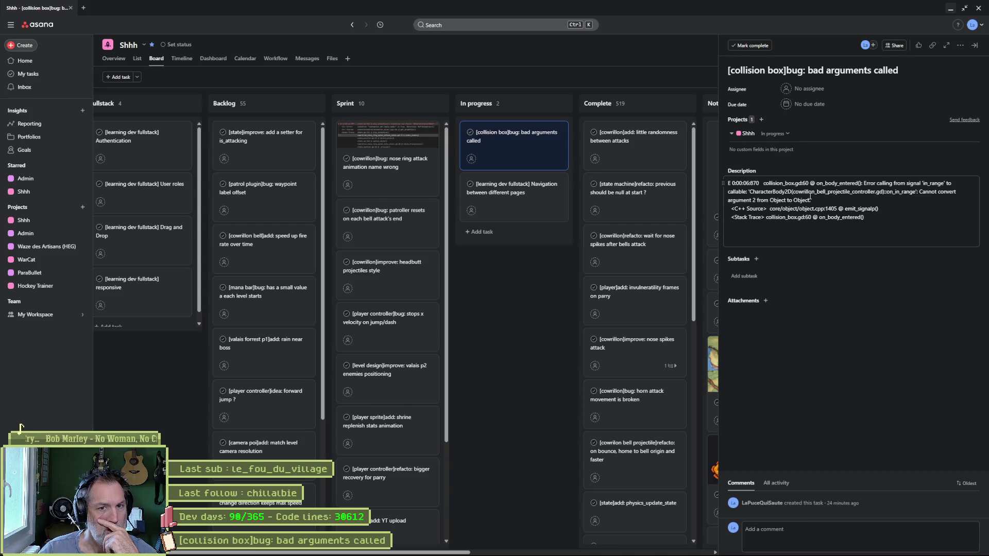
Step: Highlight cowrillon_bell_projectile_controller.gd and argument '2' in the bug description, then return to Godot
{"action": "left_click_drag", "start_coordinate": [793, 193], "coordinate": [881, 192]}
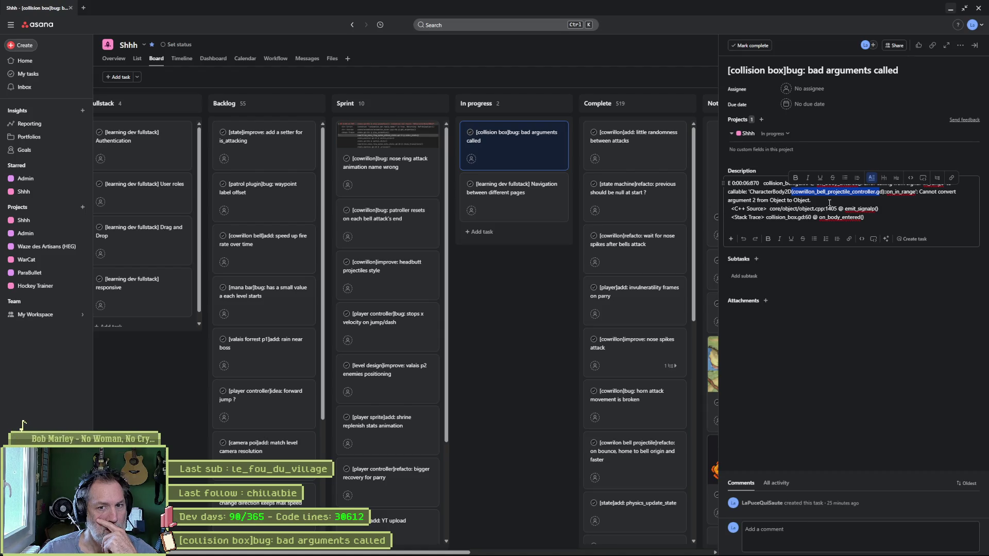
{"action": "double_click", "coordinate": [755, 200]}
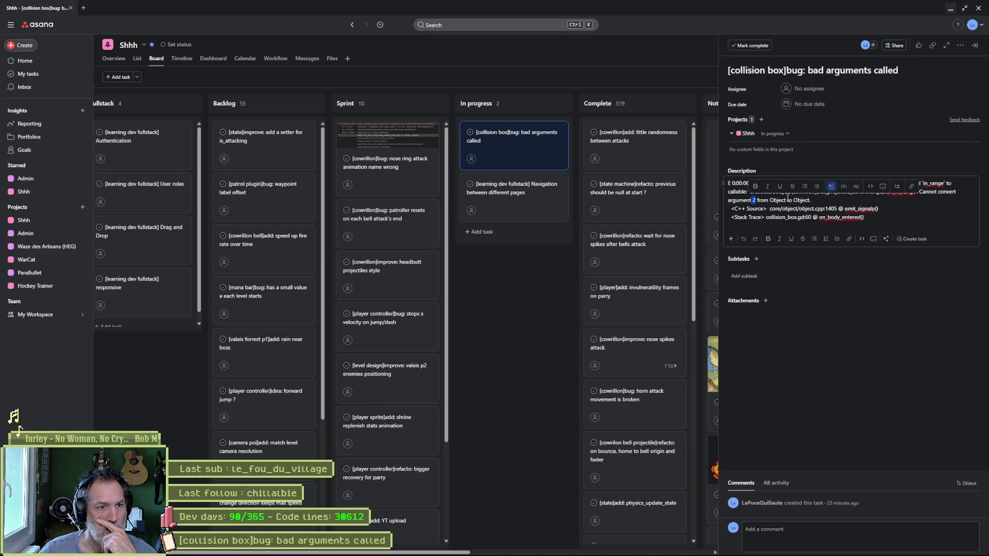
{"action": "left_click", "coordinate": [598, 547]}
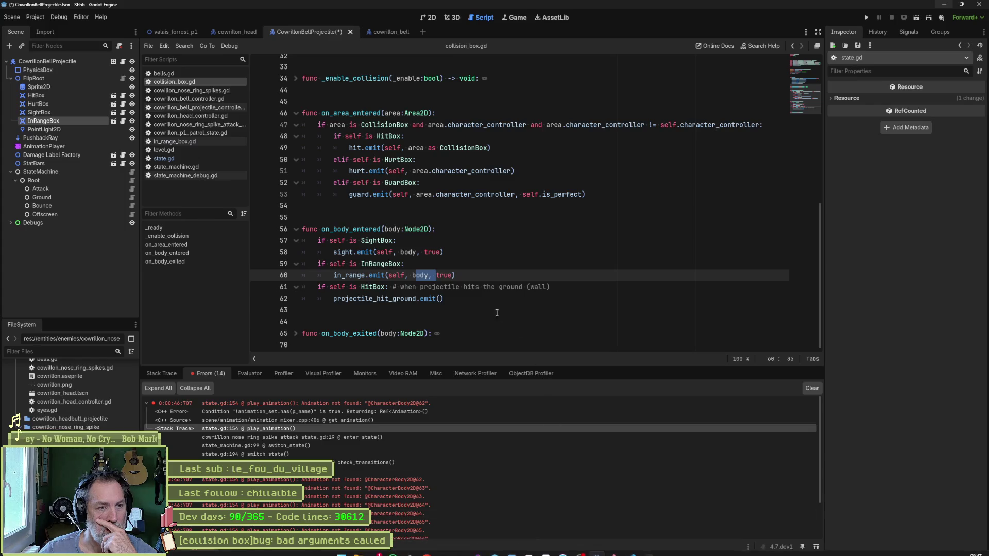
Step: Add print_debug(character_controller.name, " in range with ", body) above the emit and save collision_box.gd
{"action": "key", "text": "shift+Left"}
{"action": "key", "text": "shift+Left"}
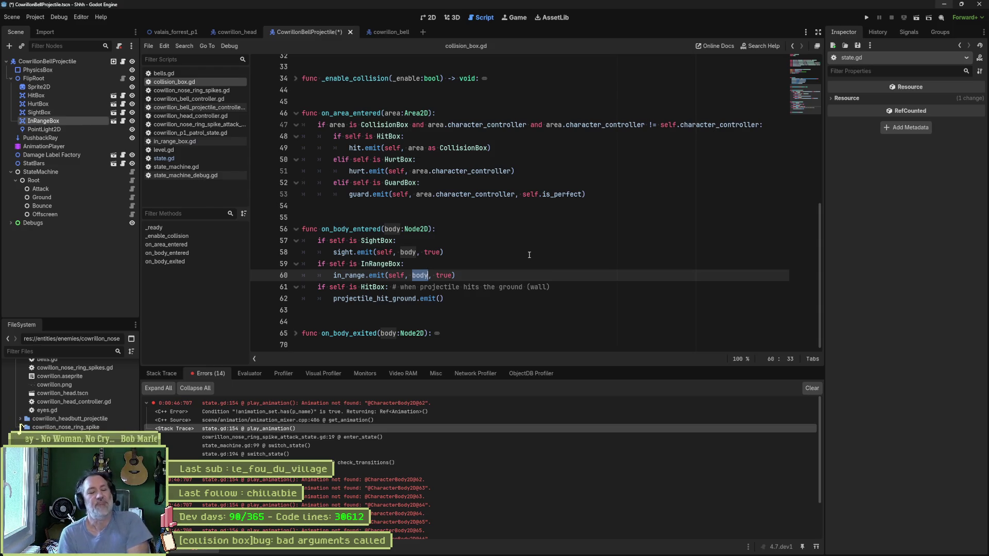
{"action": "left_click", "coordinate": [502, 264]}
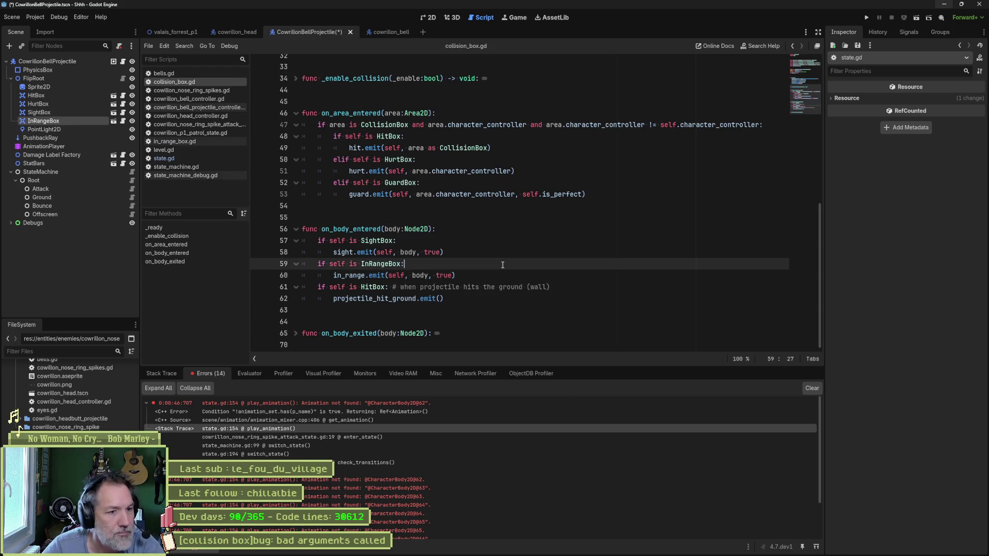
{"action": "key", "text": "Return"}
{"action": "type", "text": "print_de"}
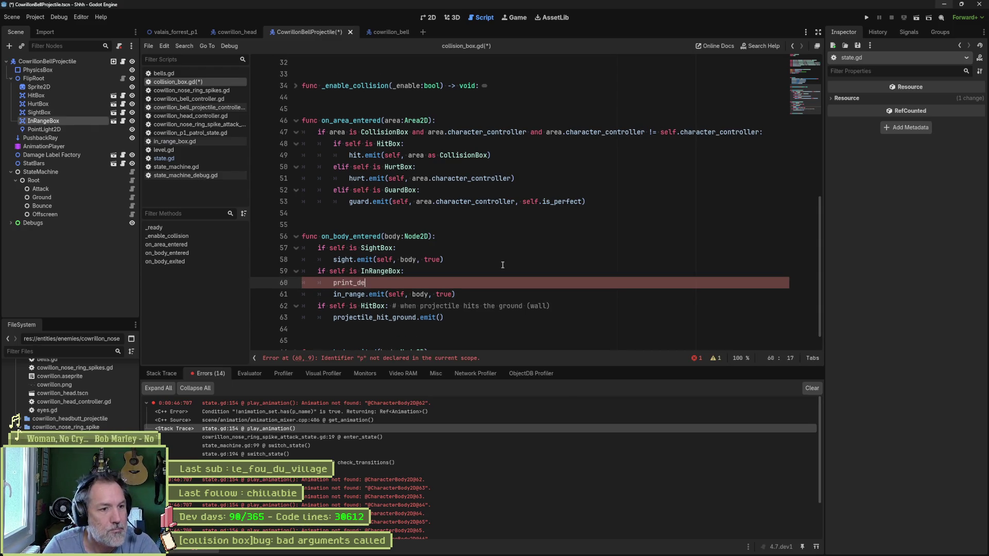
{"action": "type", "text": "bug()"}
{"action": "type", "text": "\""}
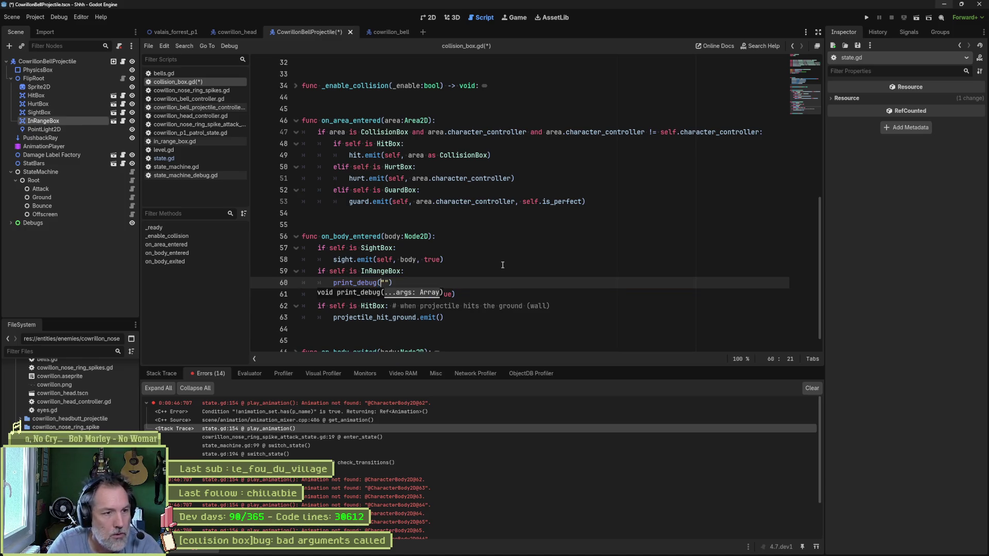
{"action": "type", "text": "chara"}
{"action": "key", "text": "Return"}
{"action": "type", "text": ".name, \""}
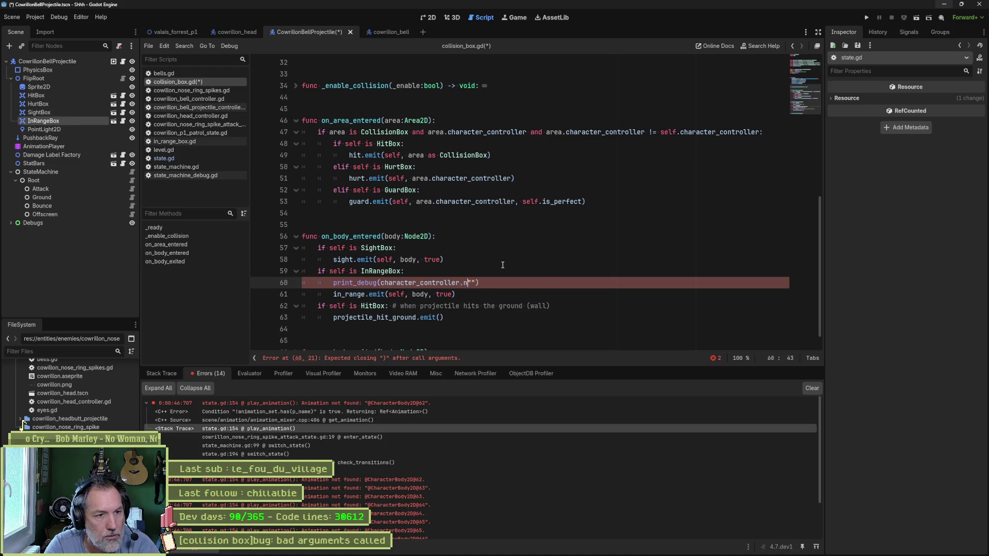
{"action": "type", "text": " in range with \""}
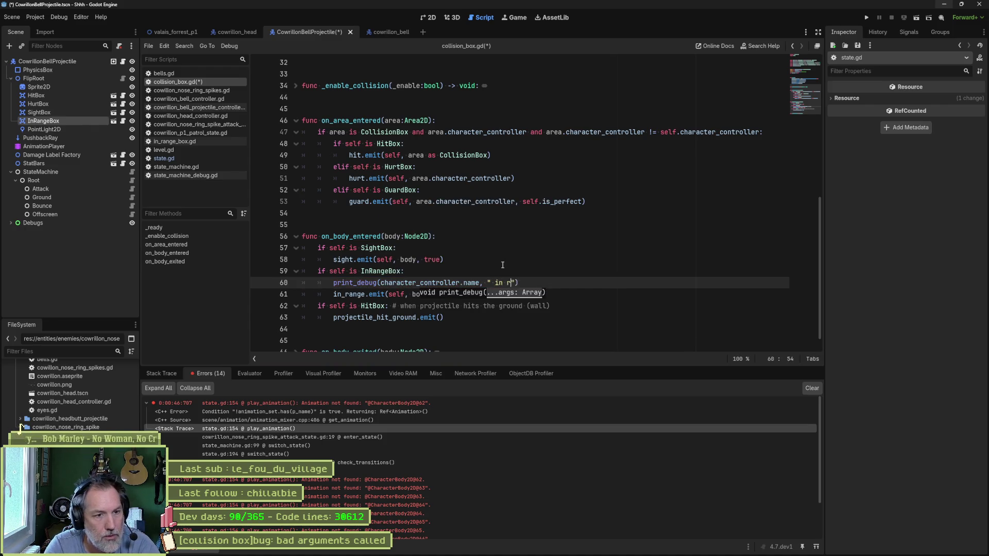
{"action": "type", "text": ", body"}
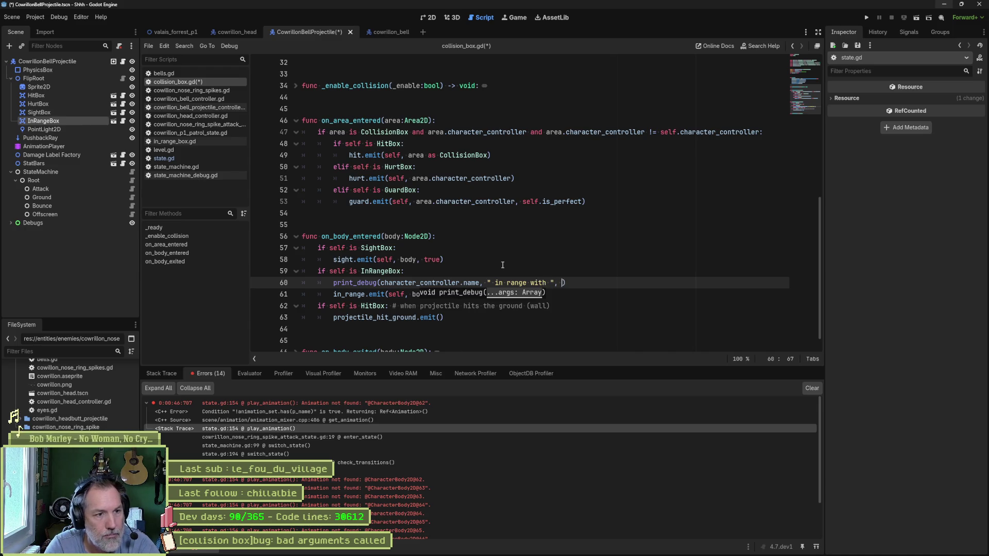
{"action": "key", "text": "ctrl+s"}
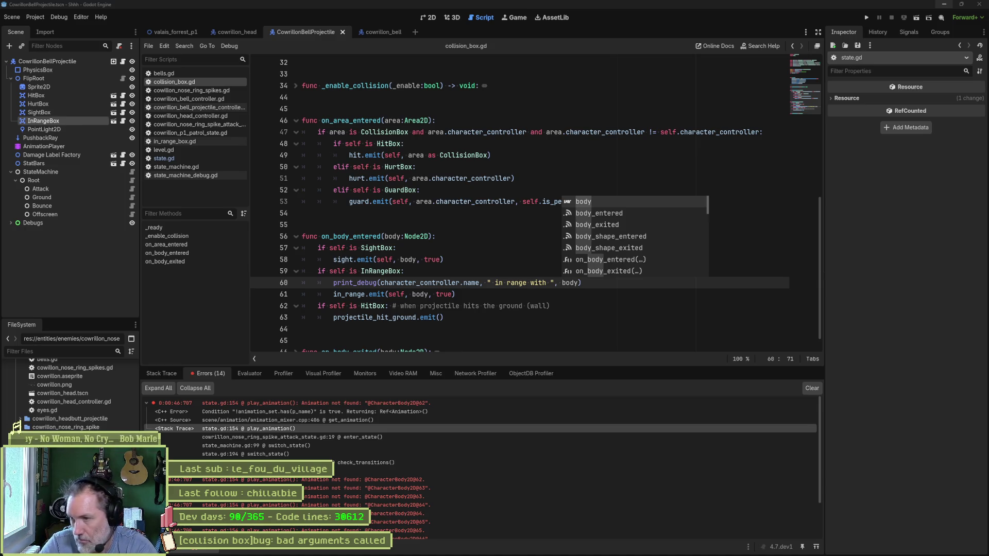
{"action": "left_click", "coordinate": [961, 4]}
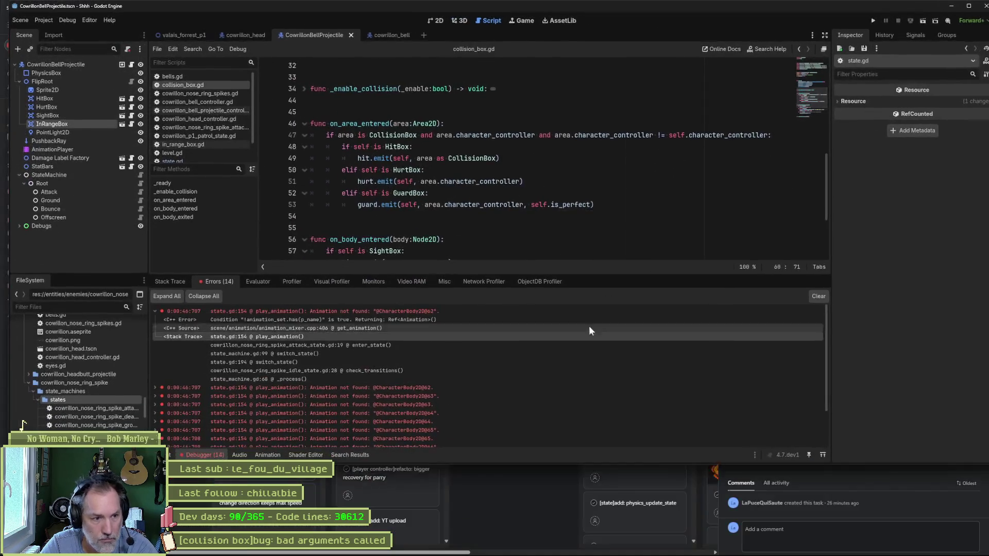
Step: Run the project twice, play the boss fight watching the in-range output, then stop it
{"action": "key", "text": "F5"}
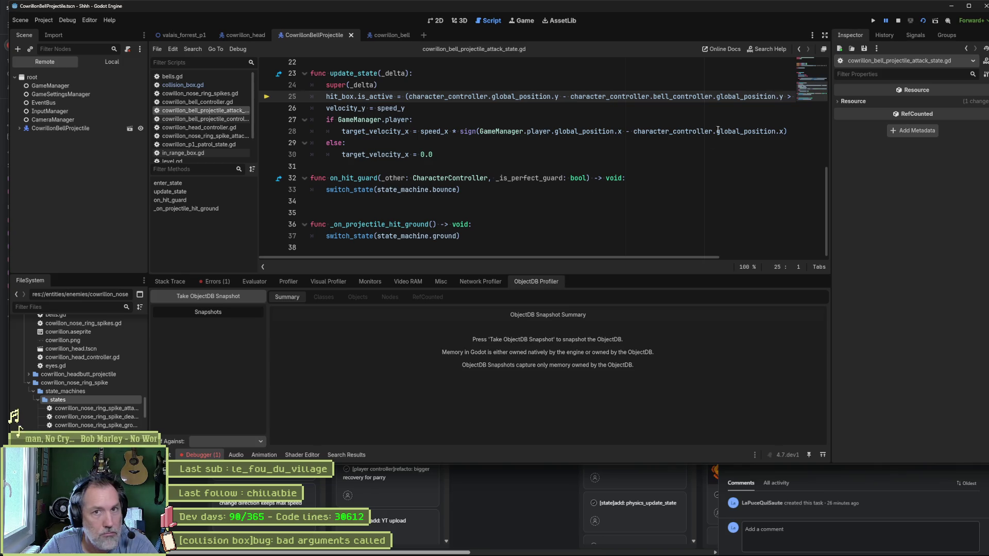
{"action": "key", "text": "F8"}
{"action": "key", "text": "F5"}
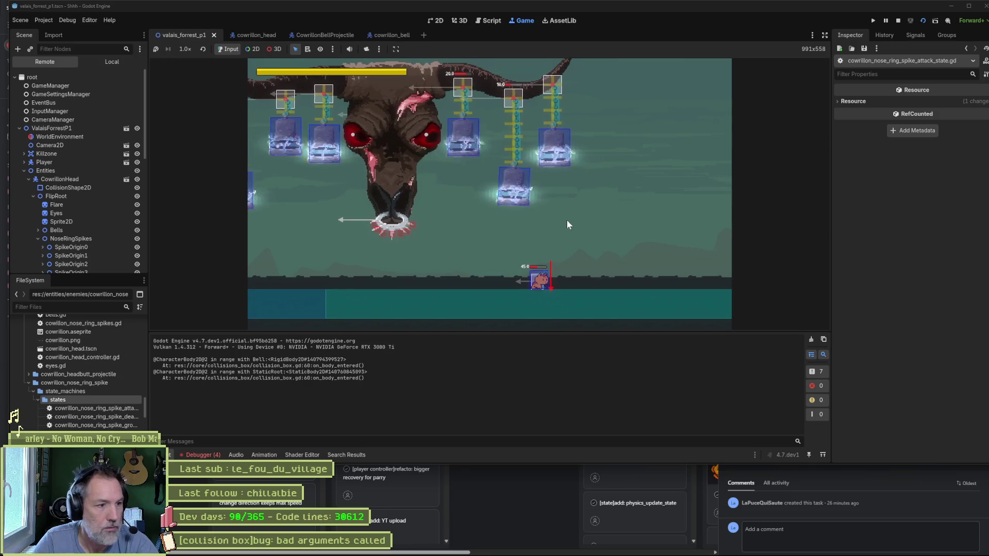
{"action": "key", "text": "F8"}
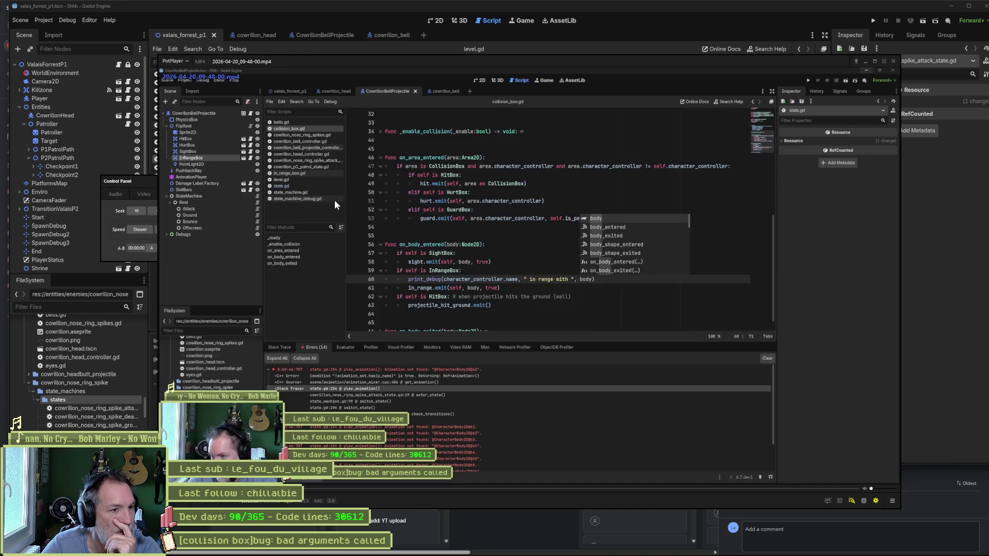
Step: Pause the PotPlayer recording at the boss fight and step frames to watch the spike hit
{"action": "left_click", "coordinate": [561, 488]}
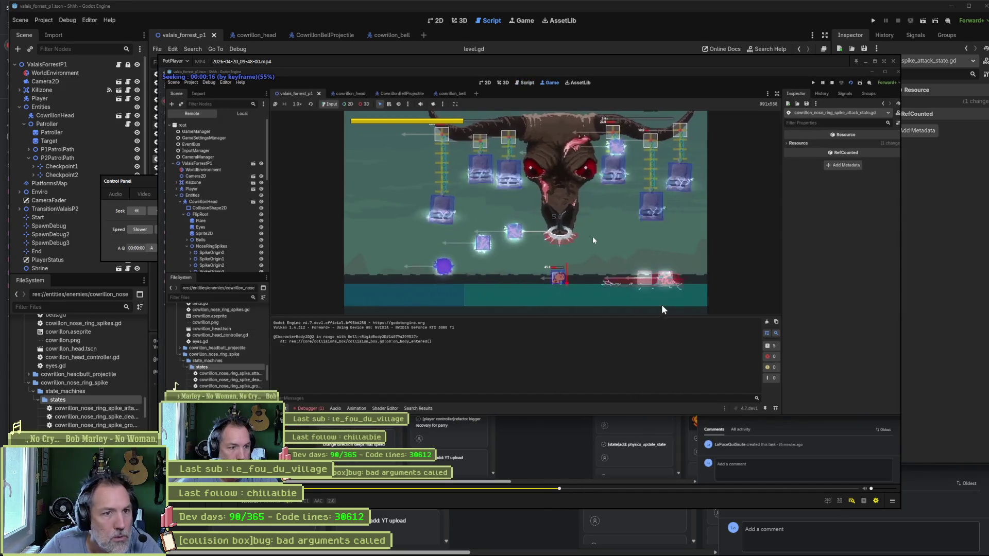
{"action": "left_click", "coordinate": [592, 237]}
{"action": "key", "text": "d"}
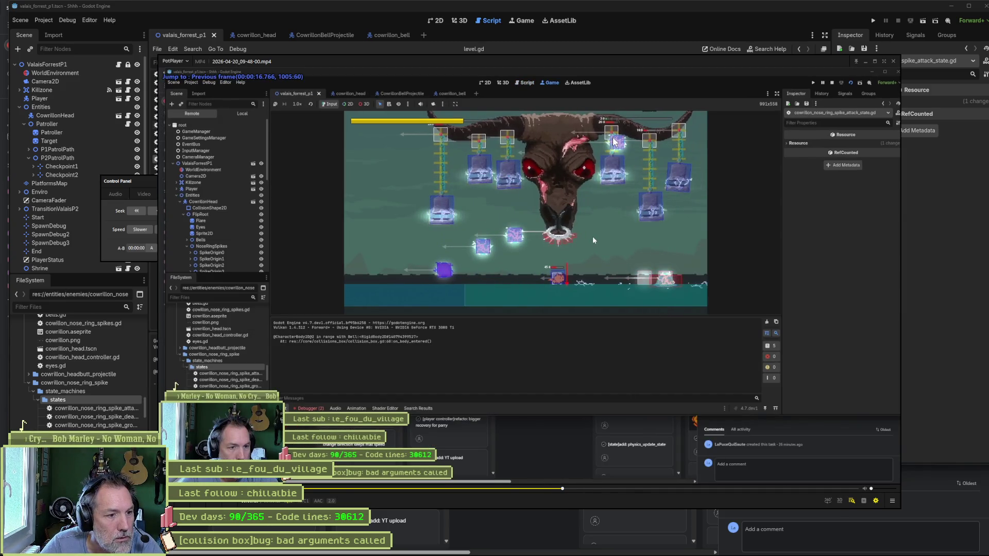
{"action": "key", "text": "f"}
{"action": "key", "text": "f"}
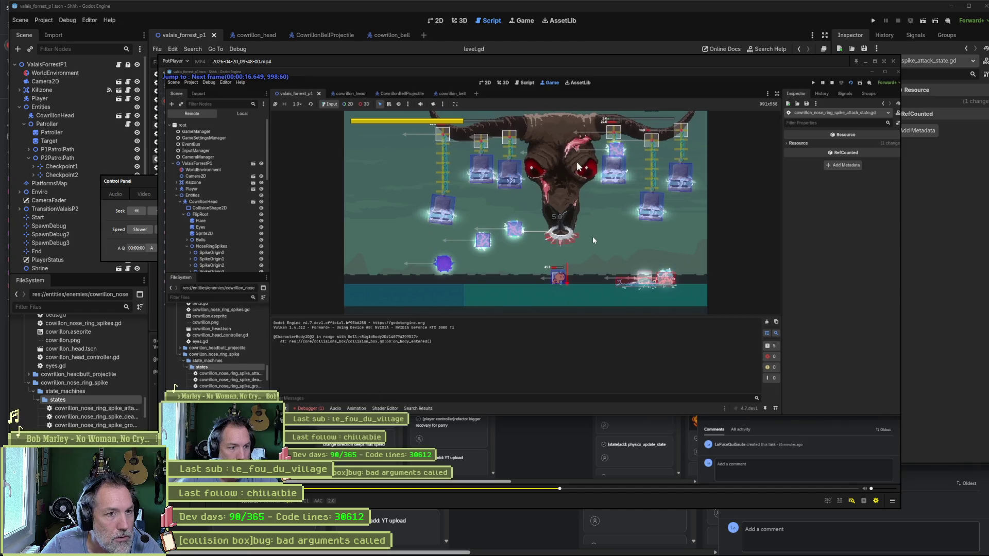
{"action": "key", "text": "f"}
{"action": "key", "text": "f"}
{"action": "key", "text": "f"}
{"action": "key", "text": "f"}
{"action": "key", "text": "f"}
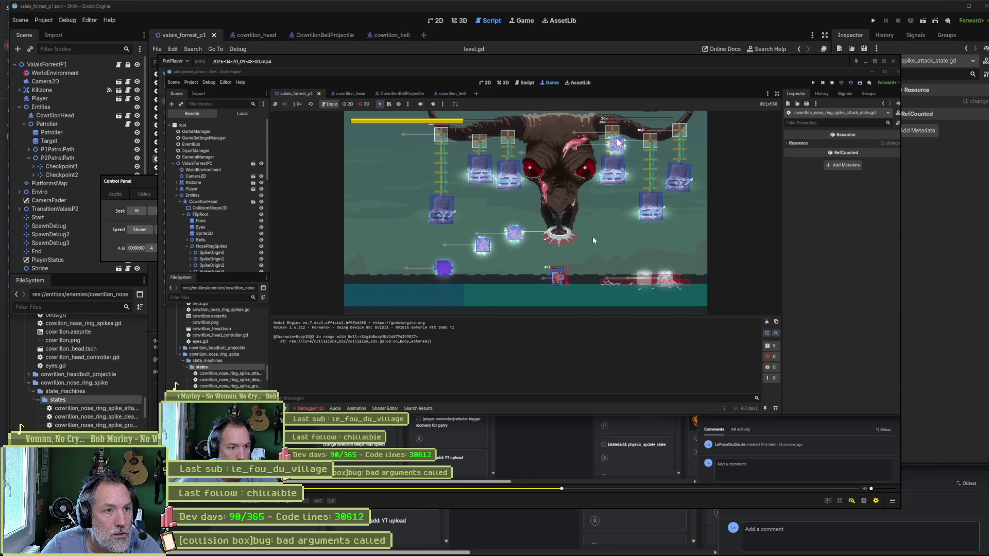
{"action": "key", "text": "d"}
{"action": "key", "text": "d"}
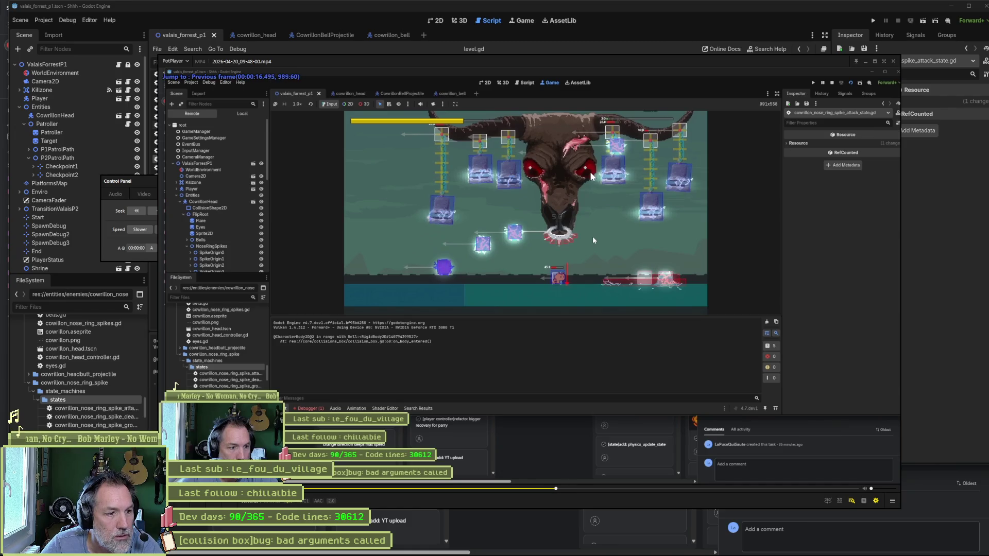
{"action": "key", "text": "f"}
{"action": "key", "text": "f"}
{"action": "key", "text": "f"}
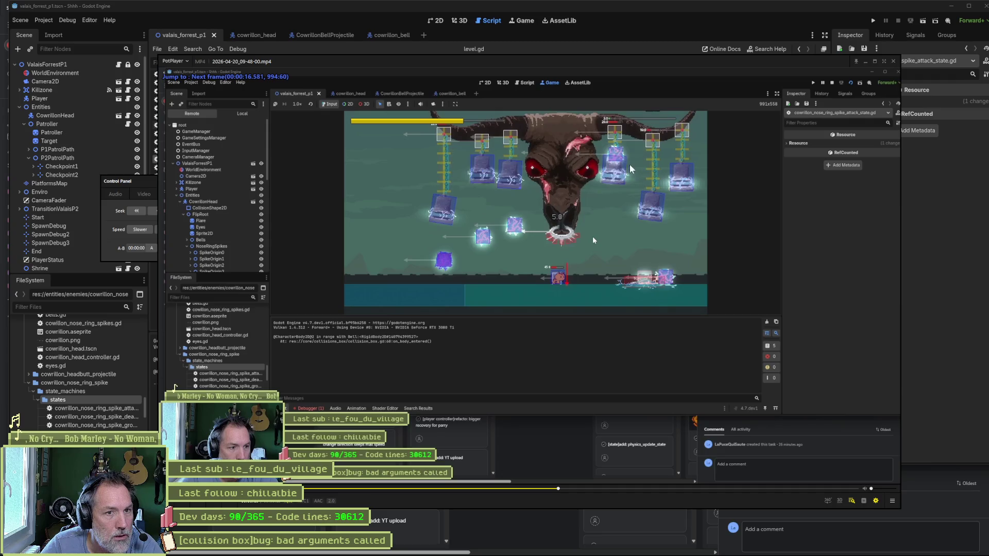
Step: Step back and forth through frames around the hit, then return to the Asana board
{"action": "key", "text": "d"}
{"action": "key", "text": "d"}
{"action": "key", "text": "d"}
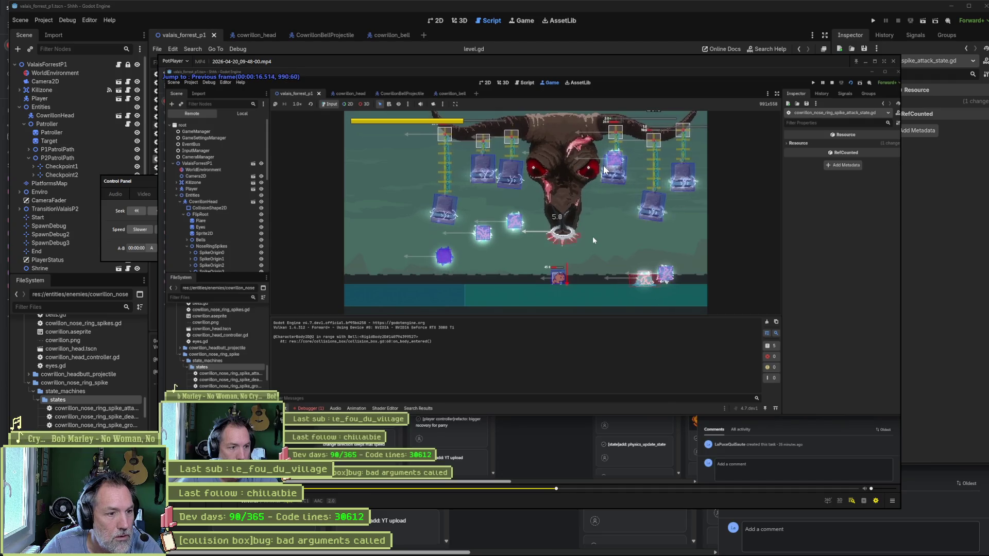
{"action": "key", "text": "d"}
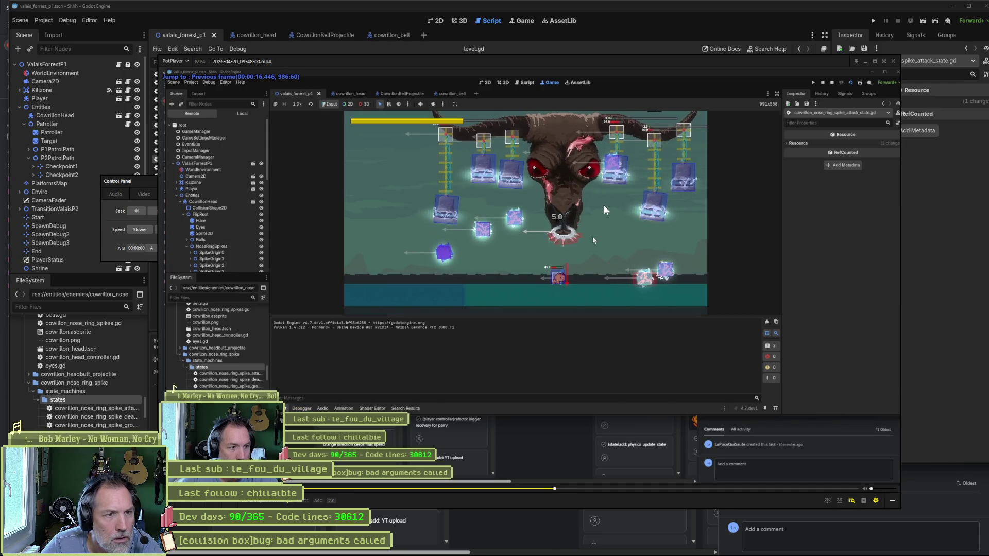
{"action": "key", "text": "f"}
{"action": "key", "text": "f"}
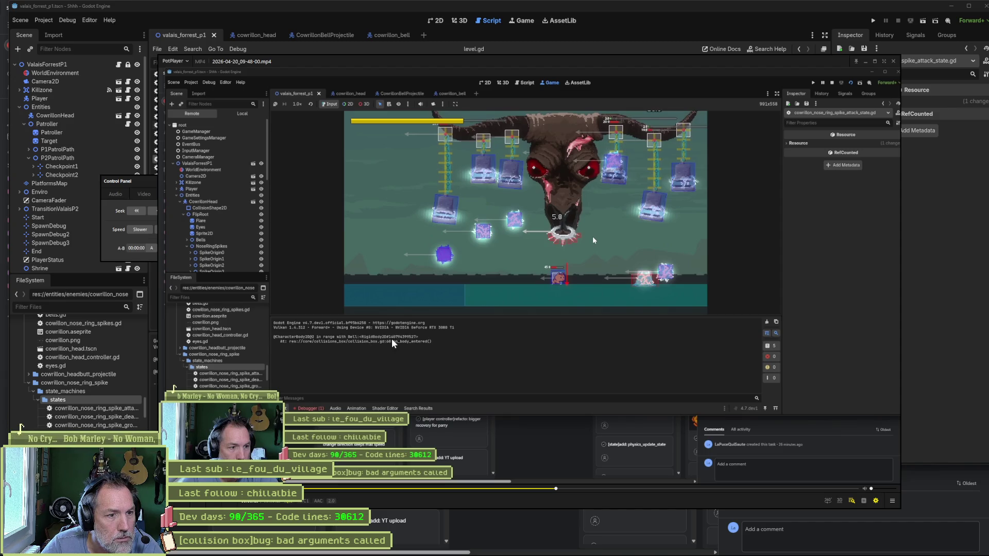
{"action": "key", "text": "d"}
{"action": "key", "text": "f"}
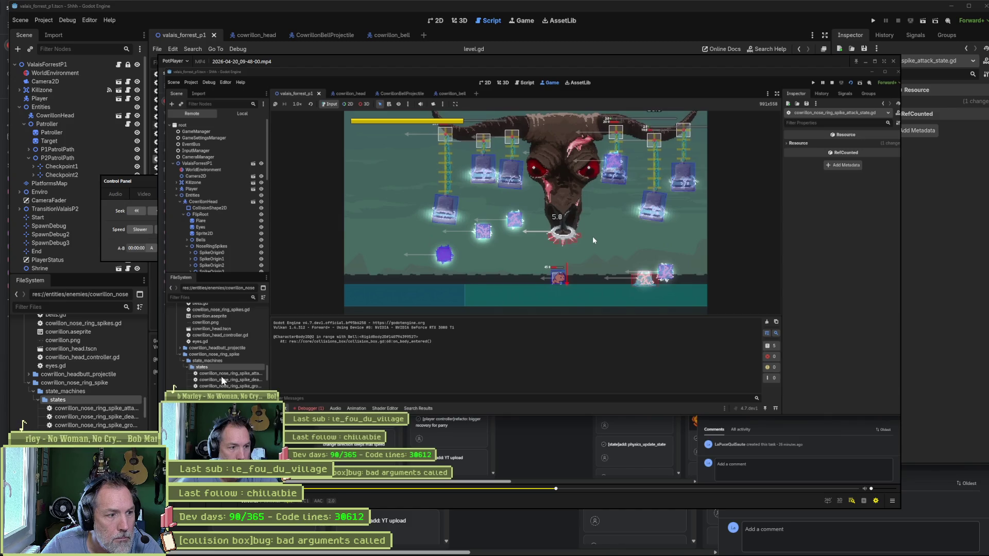
{"action": "key", "text": "alt+Tab"}
{"action": "key", "text": "Escape"}
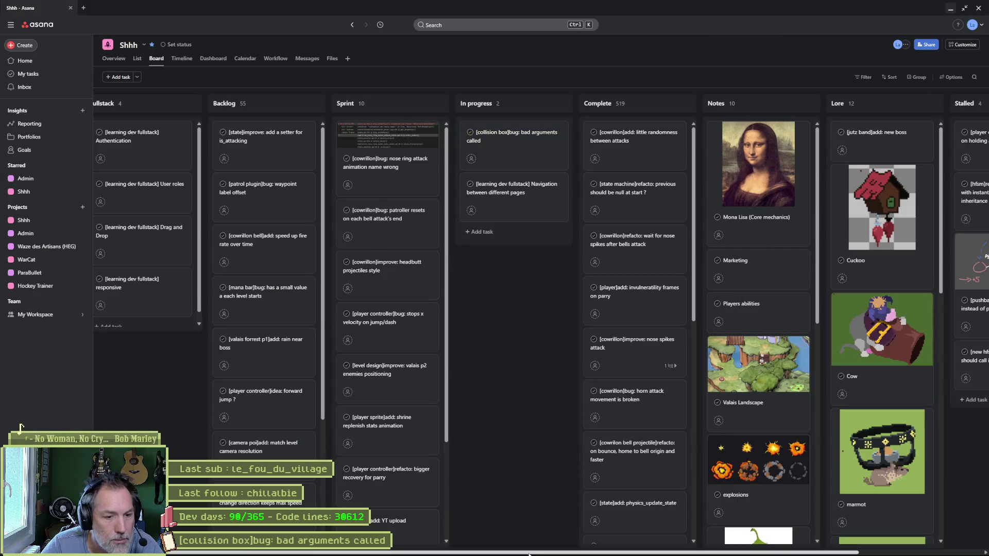
Step: Bring Godot back and show the CowrillonBellProjectile scene with its controller script
{"action": "left_click", "coordinate": [586, 553]}
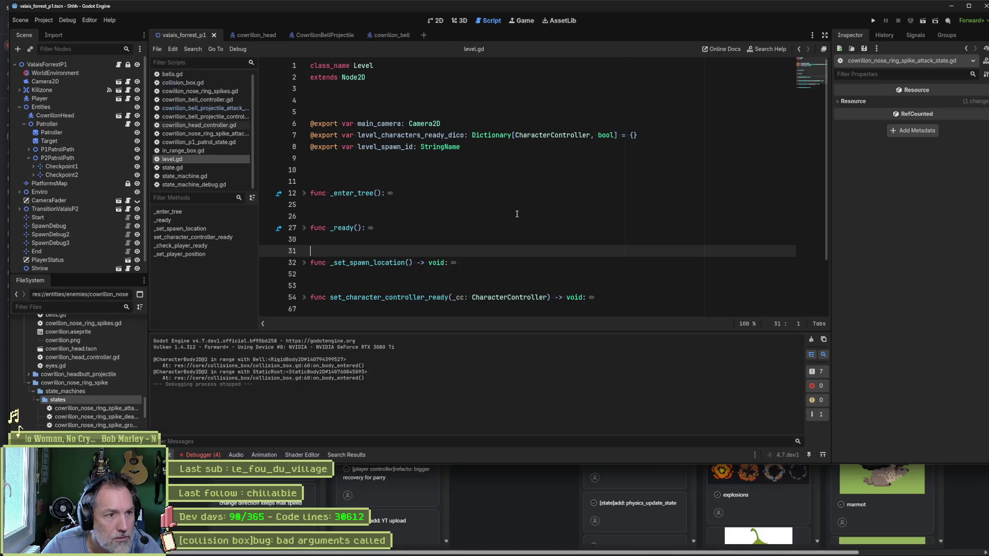
{"action": "left_click", "coordinate": [354, 38]}
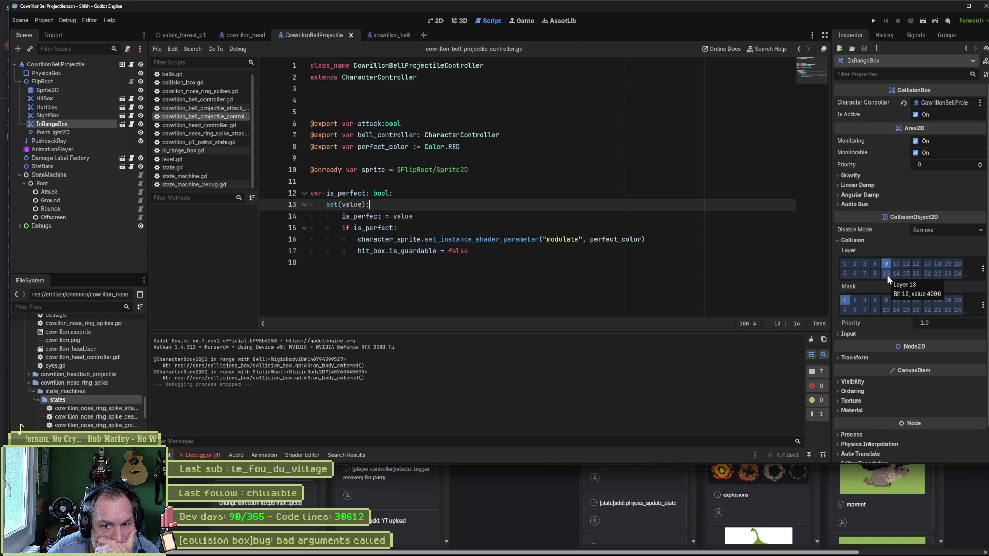
{"action": "left_click", "coordinate": [983, 269]}
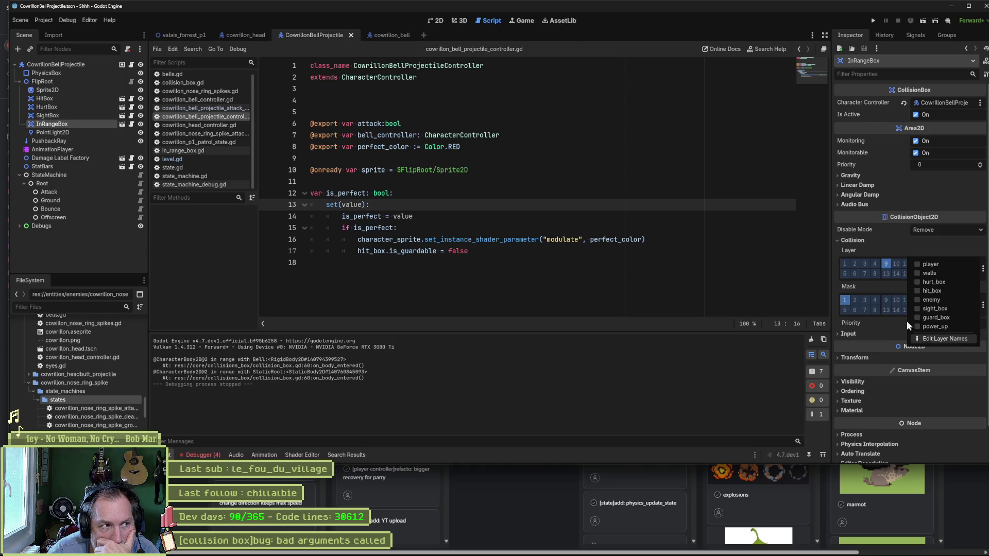
{"action": "left_click", "coordinate": [69, 114]}
{"action": "left_click", "coordinate": [70, 115]}
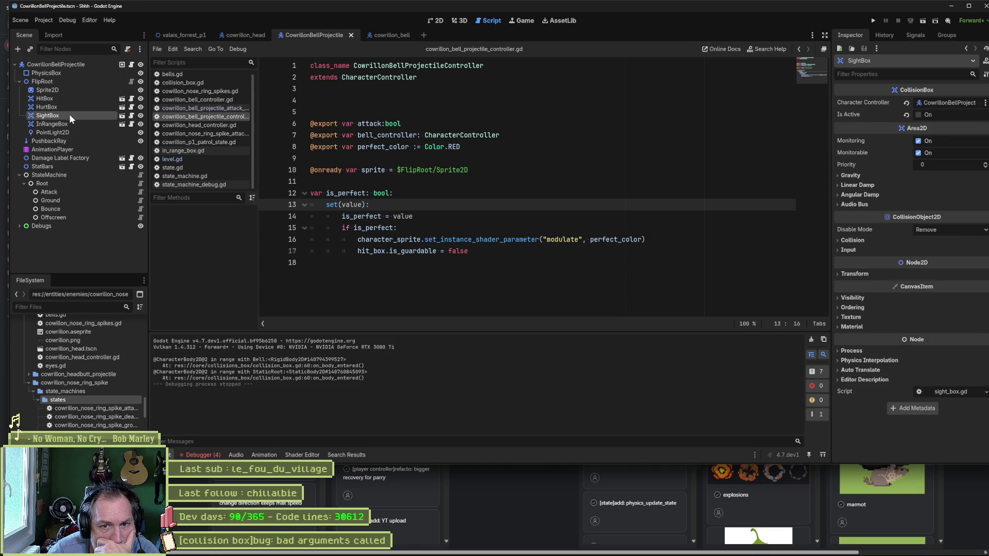
{"action": "left_click", "coordinate": [863, 240]}
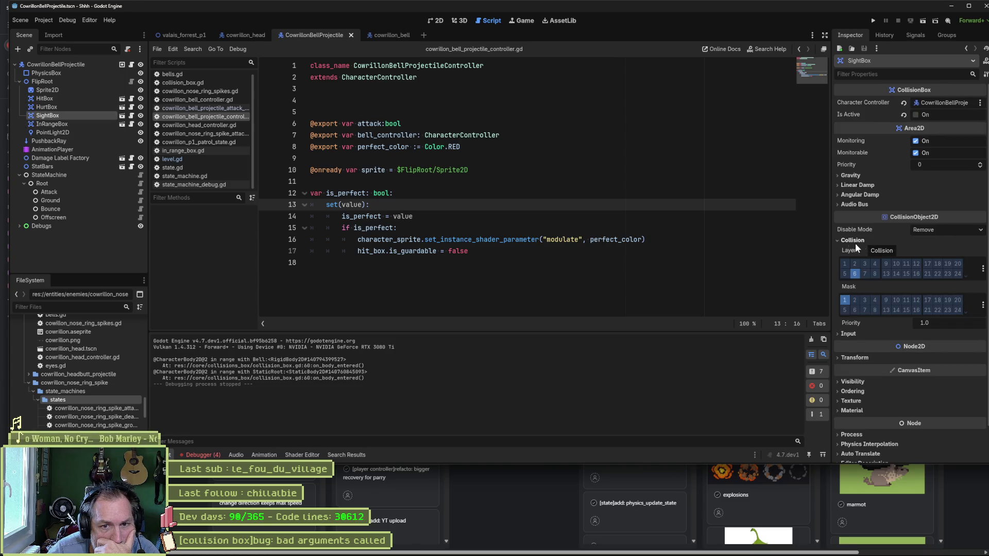
{"action": "left_click", "coordinate": [46, 107]}
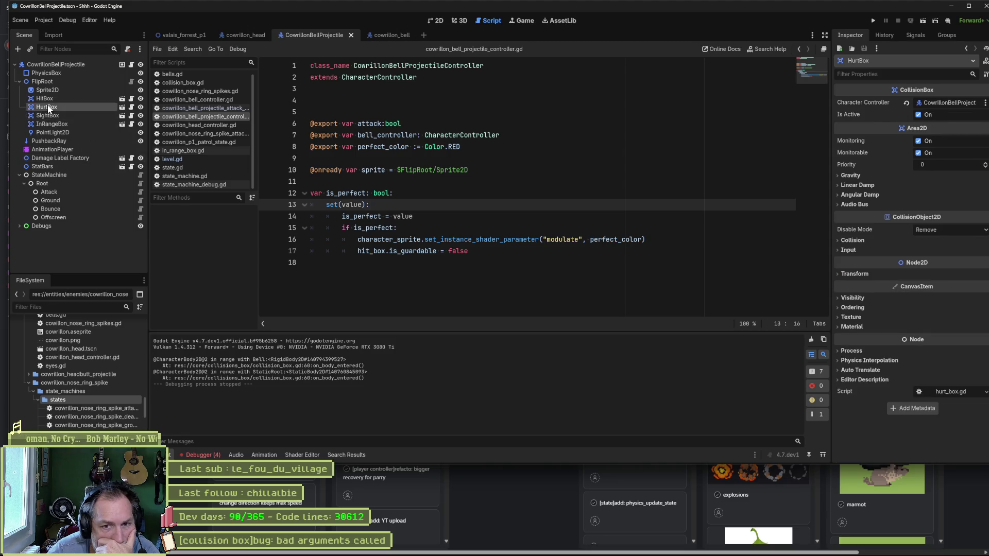
{"action": "left_click", "coordinate": [855, 240]}
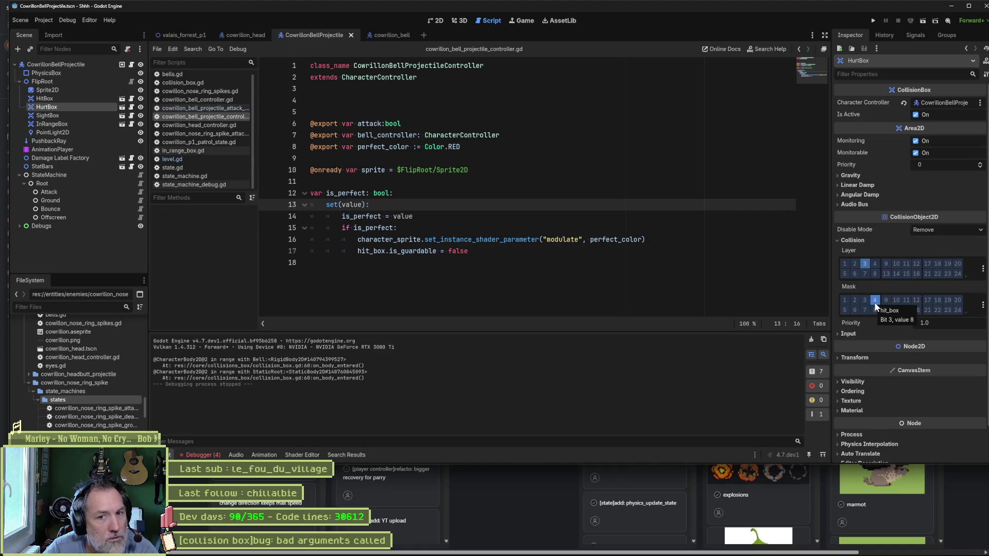
{"action": "left_click", "coordinate": [72, 99]}
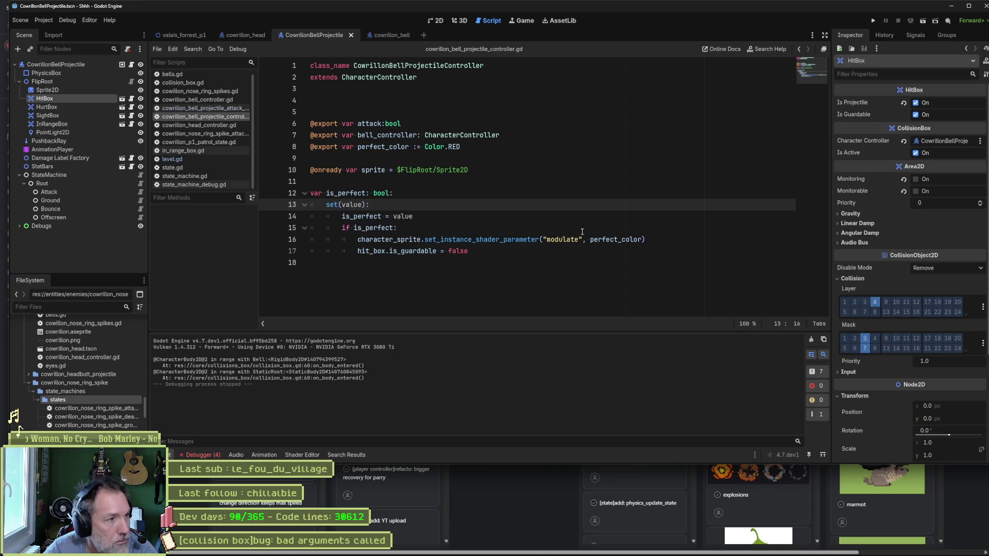
{"action": "left_click", "coordinate": [67, 116]}
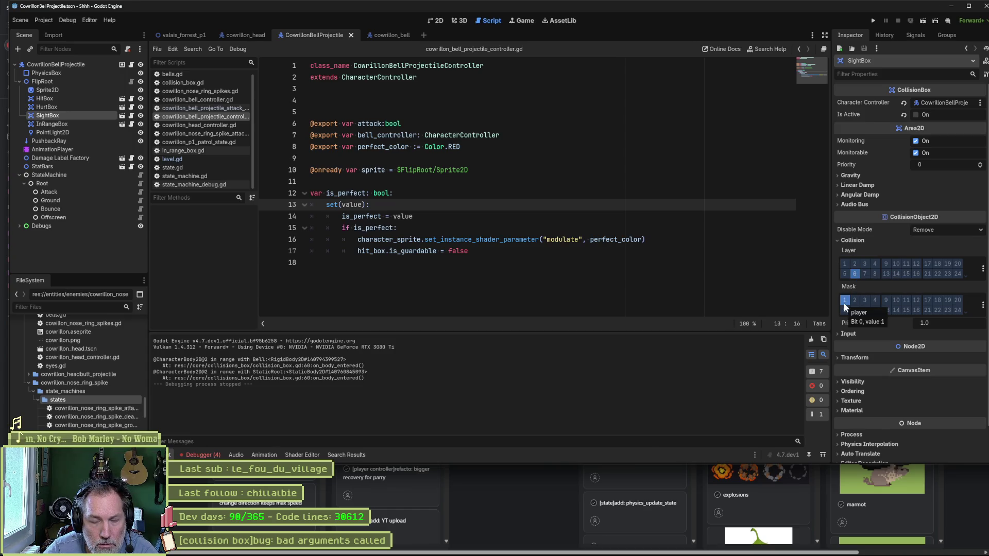
{"action": "left_click", "coordinate": [51, 125]}
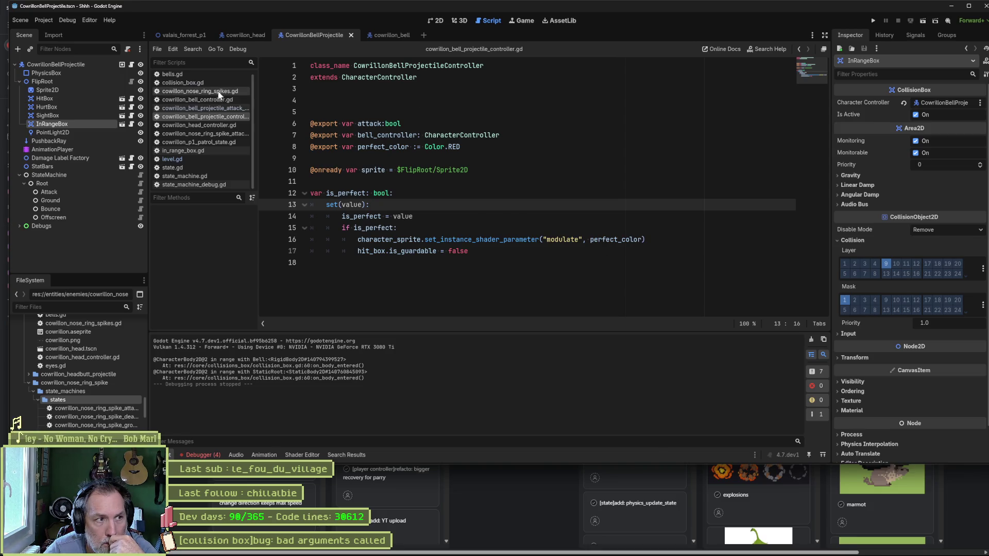
Step: Open collision_box.gd and select its on_body_entered function name
{"action": "left_click", "coordinate": [182, 82]}
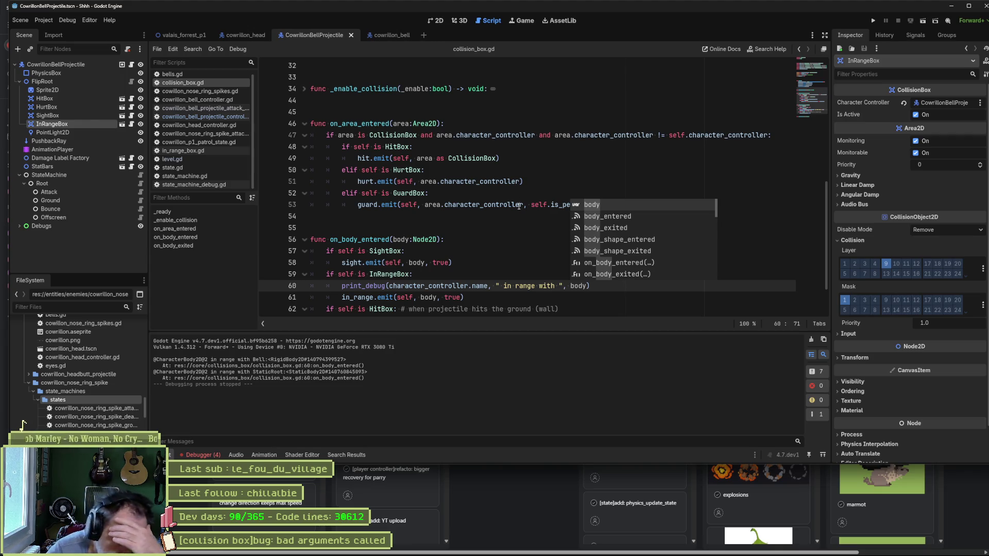
{"action": "left_click", "coordinate": [465, 224]}
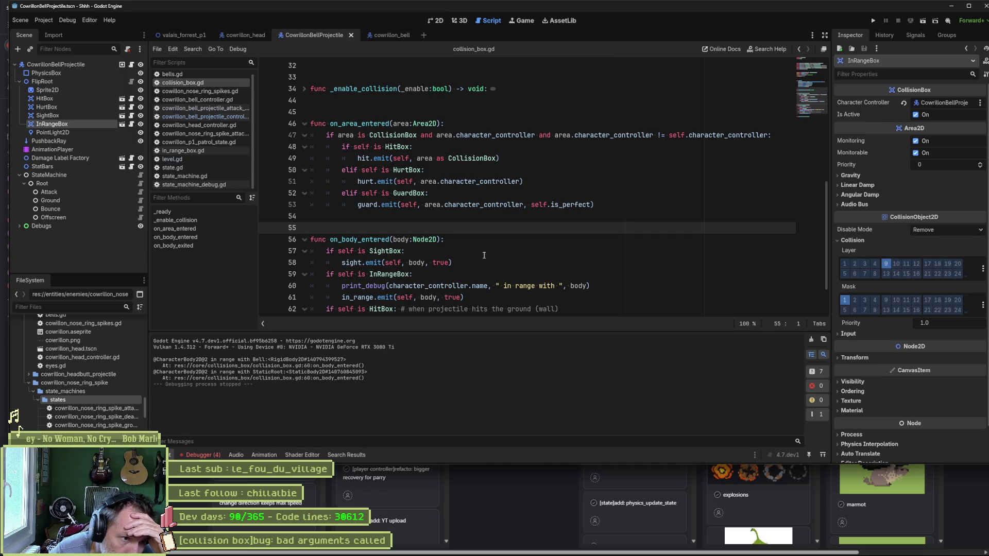
{"action": "double_click", "coordinate": [383, 240]}
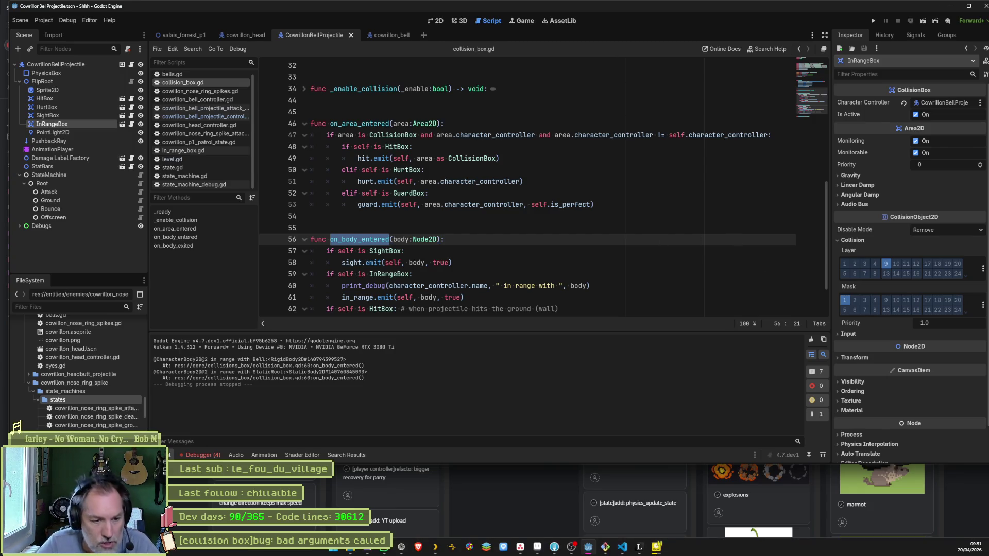
Step: Review collision_box.gd's uncommitted changes in Fork, then bring up the 2D physics layer names
{"action": "mouse_move", "coordinate": [520, 555]}
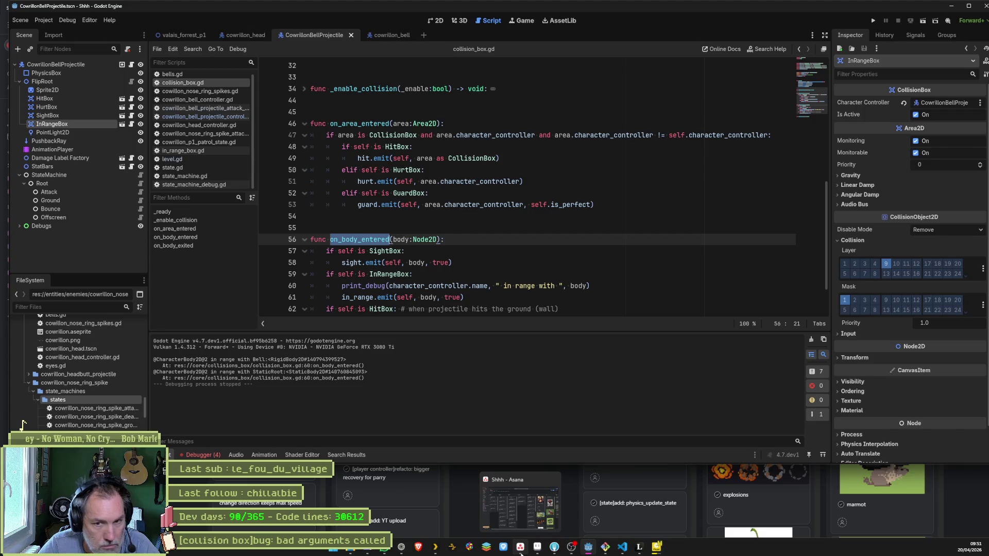
{"action": "left_click", "coordinate": [554, 548]}
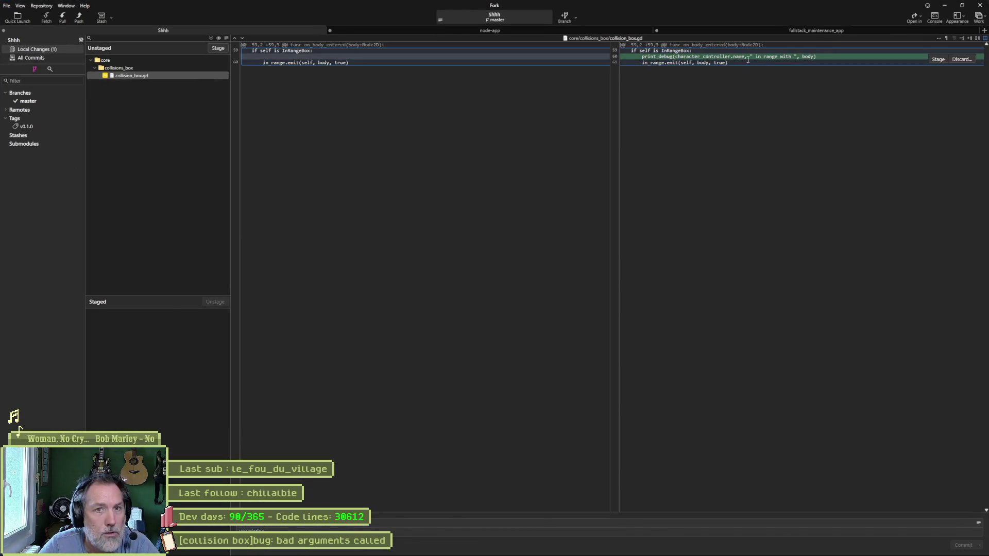
{"action": "left_click", "coordinate": [944, 7]}
{"action": "left_click", "coordinate": [982, 269]}
{"action": "left_click", "coordinate": [927, 338]}
Step: Name 2D physics layer 9 'range_box' and close Project Settings
{"action": "left_click", "coordinate": [480, 220]}
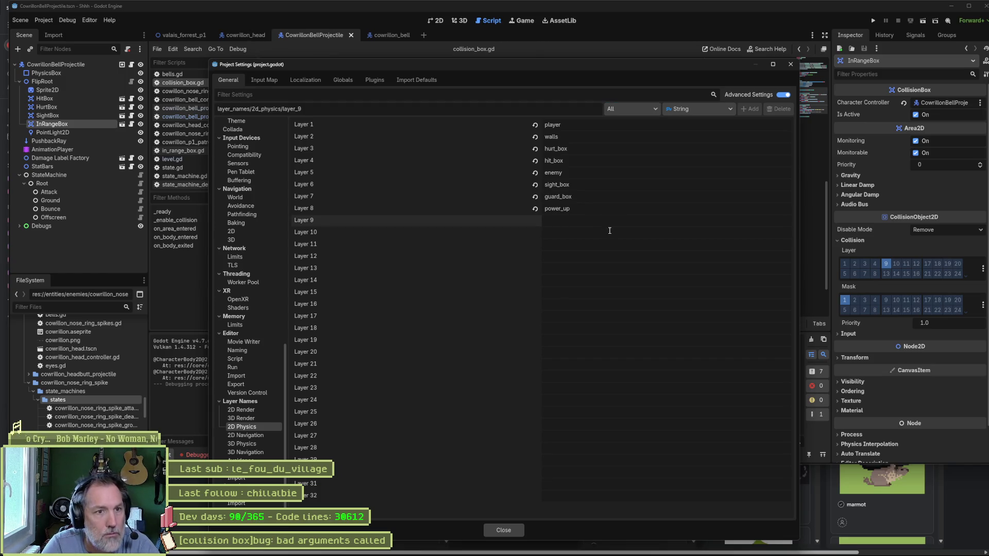
{"action": "type", "text": "range_box"}
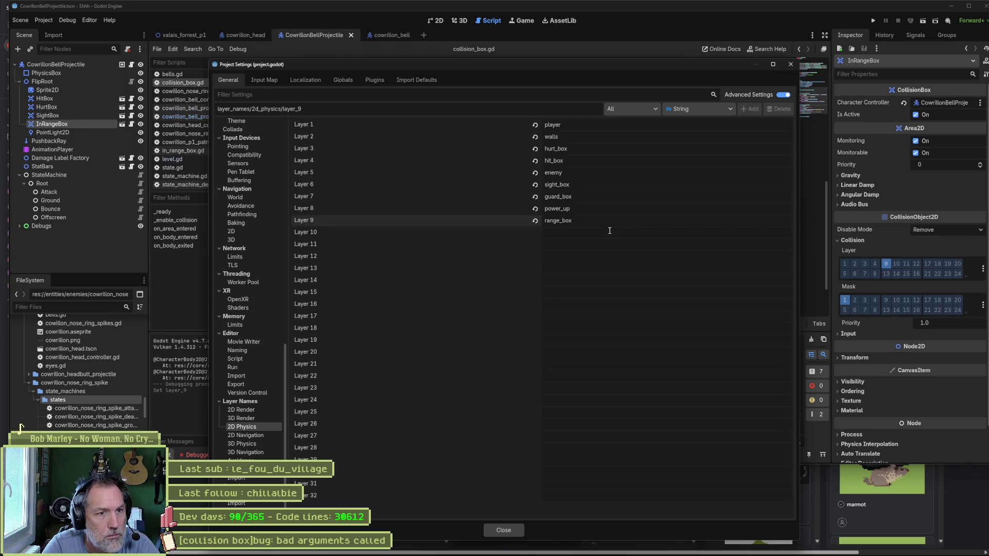
{"action": "key", "text": "Return"}
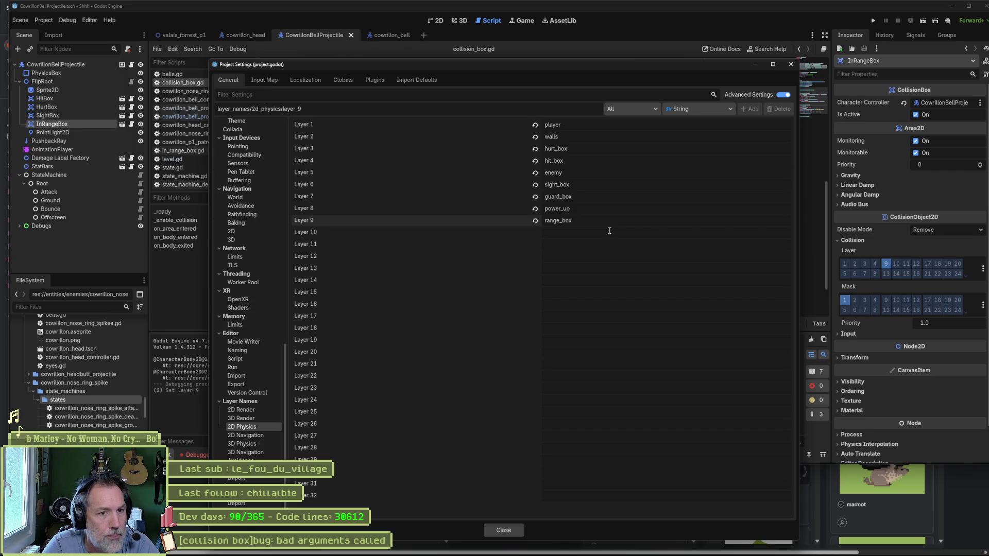
{"action": "left_click", "coordinate": [513, 525]}
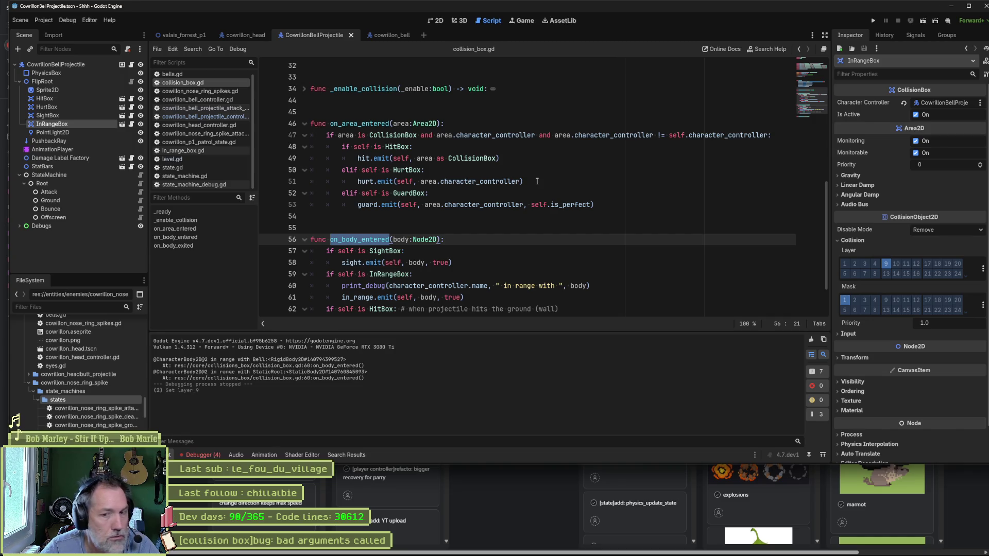
Step: Replay the boss fight with F5, then stop it with F8 to return to level.gd
{"action": "key", "text": "F5"}
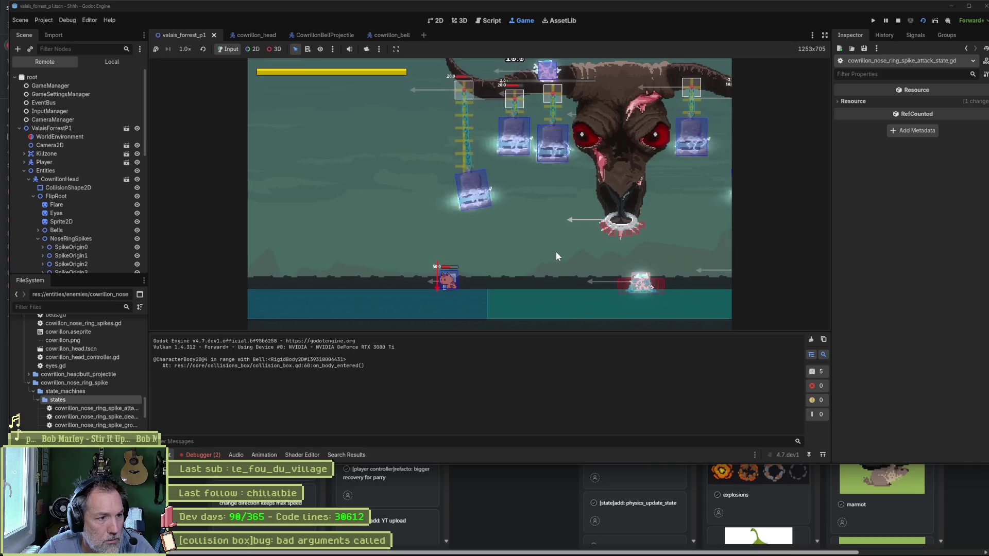
{"action": "key", "text": "F8"}
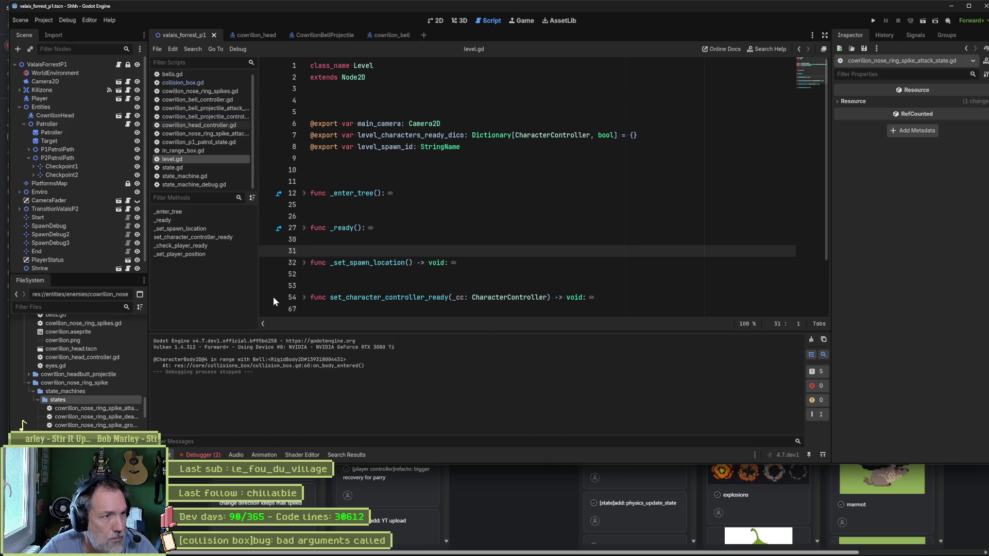
Step: Open the cowrillon_bell scene and show the StaticRoot body's collision layer and mask in the Inspector
{"action": "left_click", "coordinate": [320, 38]}
{"action": "left_click", "coordinate": [80, 64]}
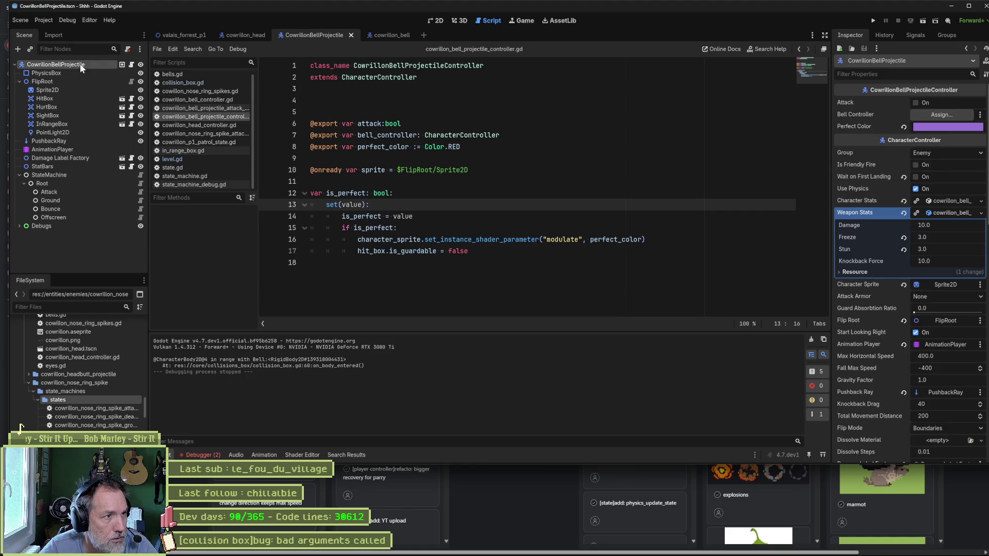
{"action": "left_click", "coordinate": [391, 35]}
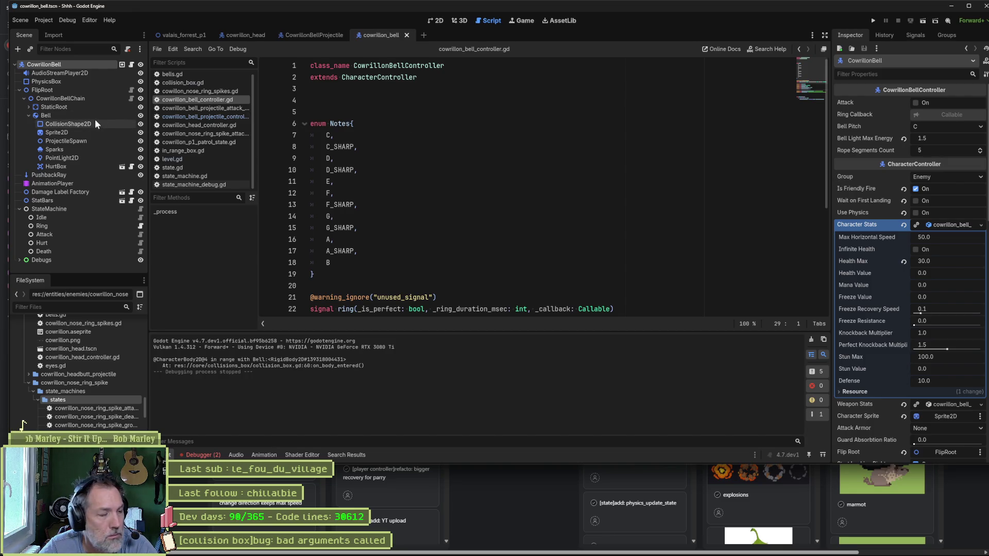
{"action": "left_click", "coordinate": [100, 82]}
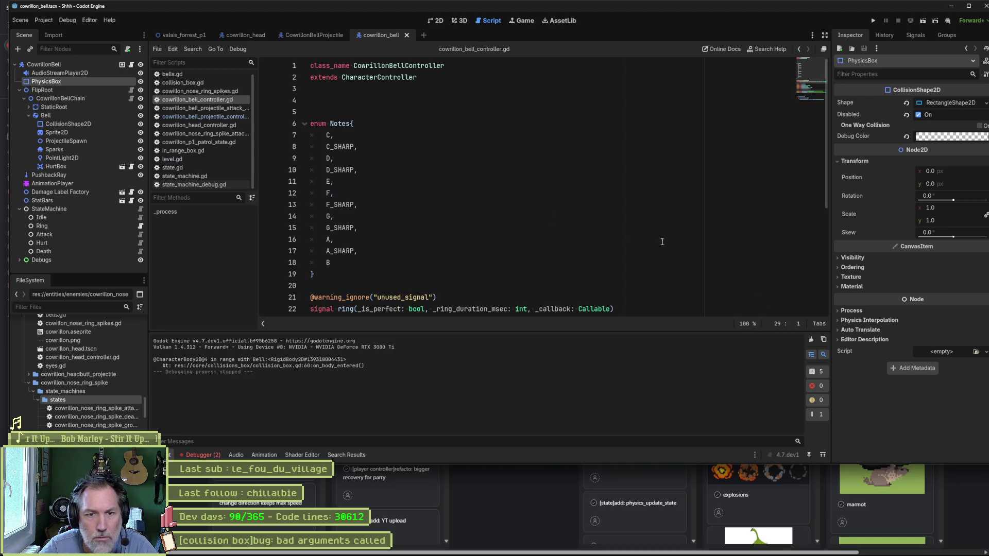
{"action": "left_click", "coordinate": [57, 106]}
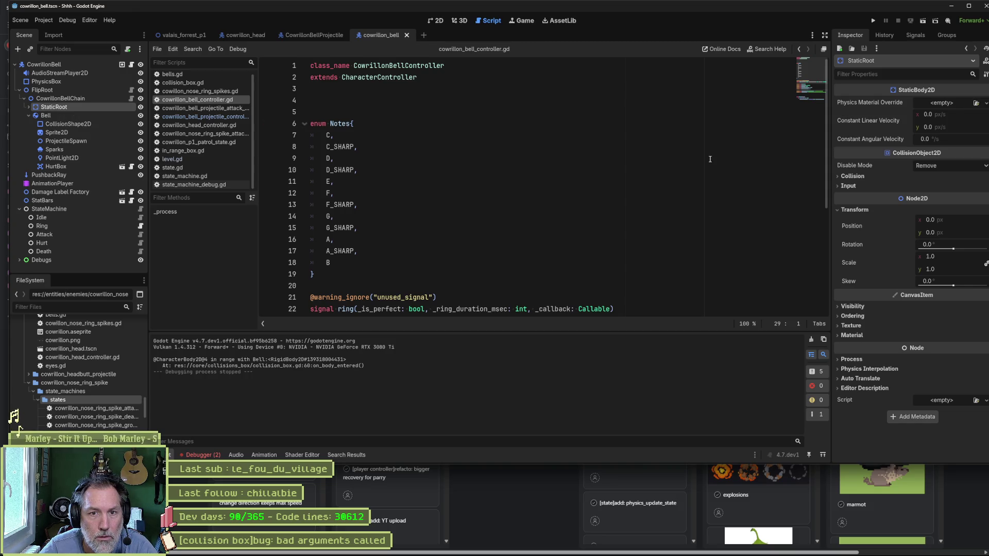
{"action": "left_click", "coordinate": [852, 176]}
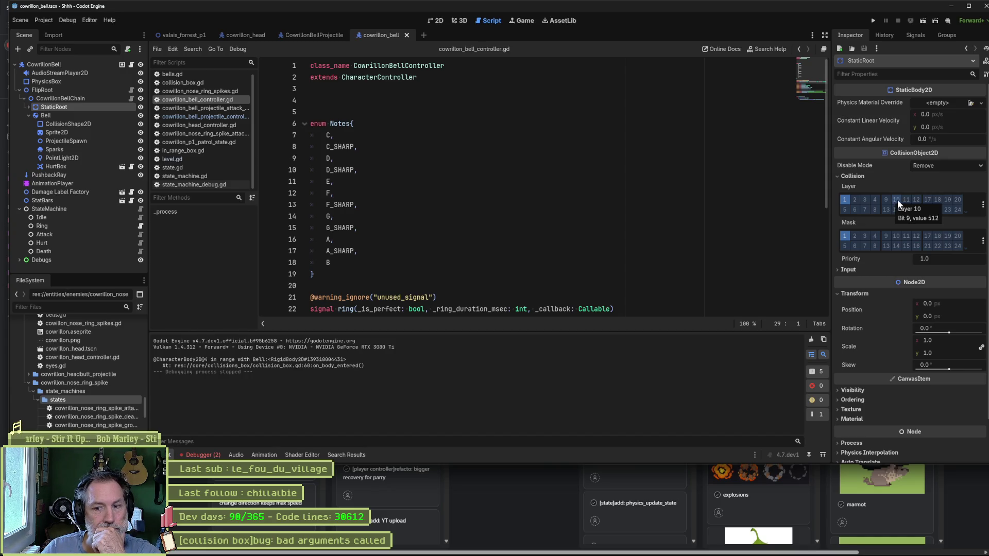
Step: Clear every collision layer and mask bit on the StaticRoot body
{"action": "left_click", "coordinate": [898, 199]}
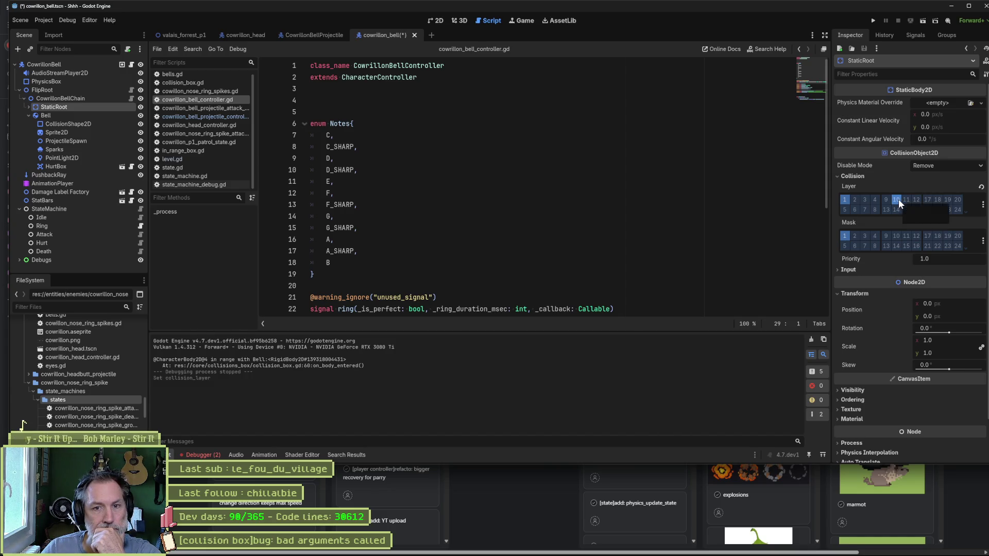
{"action": "left_click", "coordinate": [846, 200]}
{"action": "left_click", "coordinate": [897, 200]}
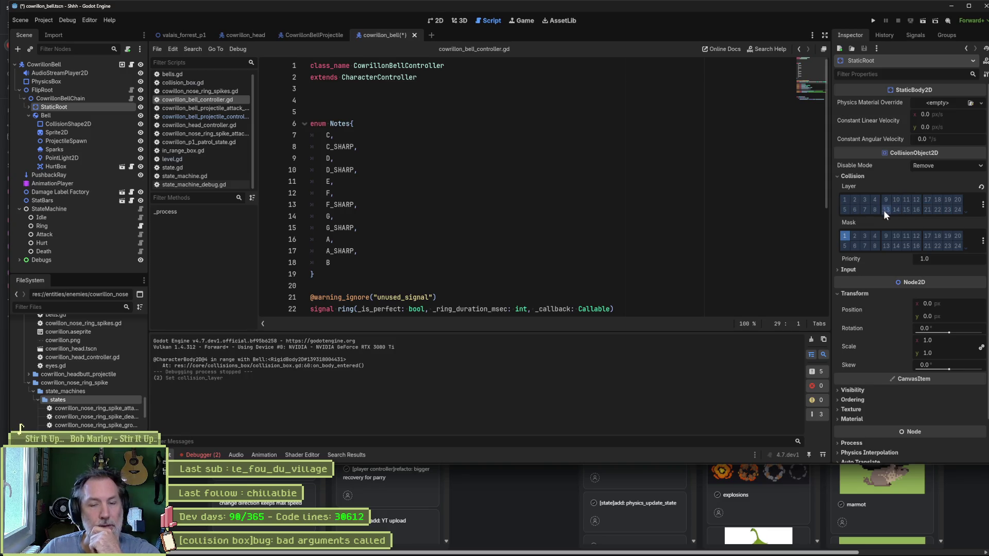
{"action": "left_click", "coordinate": [851, 236]}
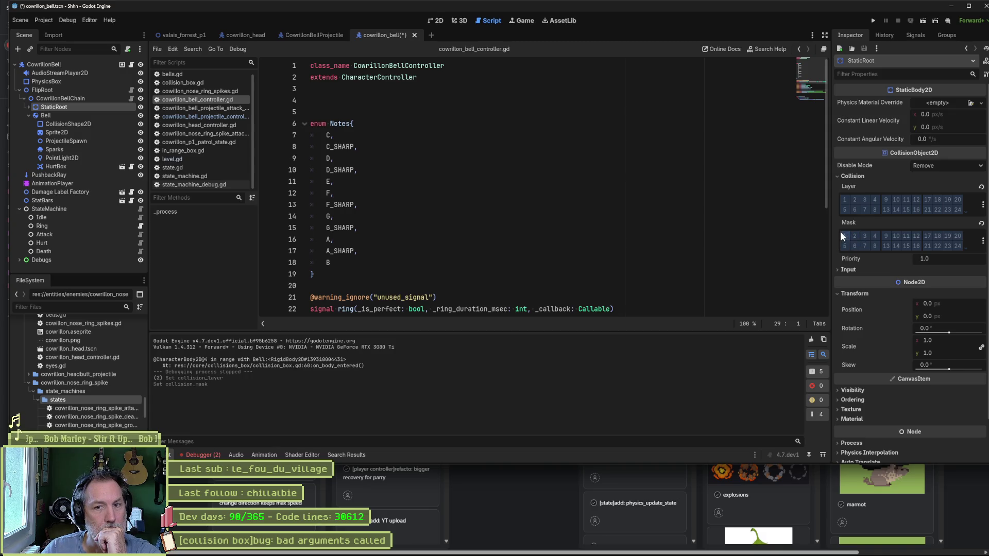
Step: Clear the Bell rigid body's collision layer and mask bits, then return to valais_forrest_p1
{"action": "left_click", "coordinate": [93, 116]}
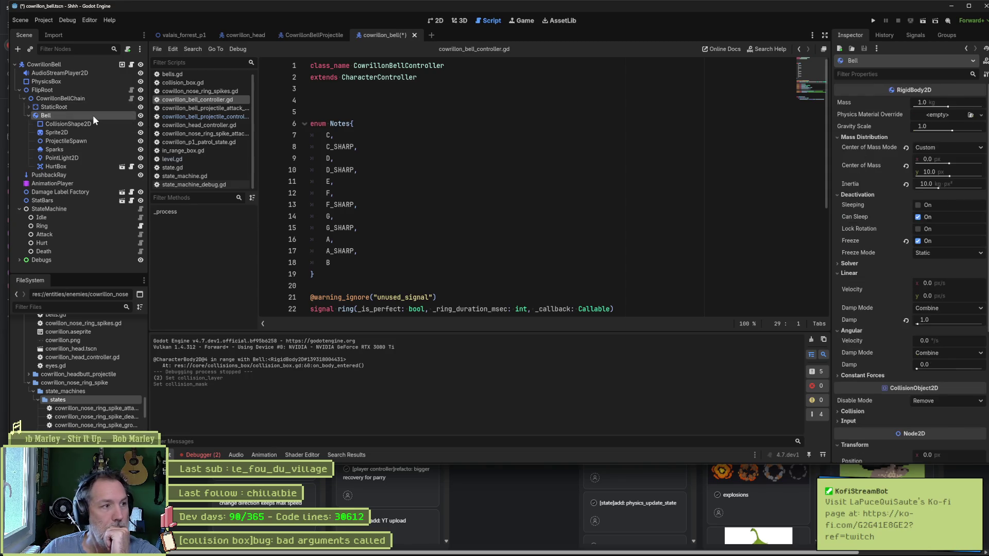
{"action": "scroll", "coordinate": [871, 257], "scroll_direction": "down", "scroll_amount": 5}
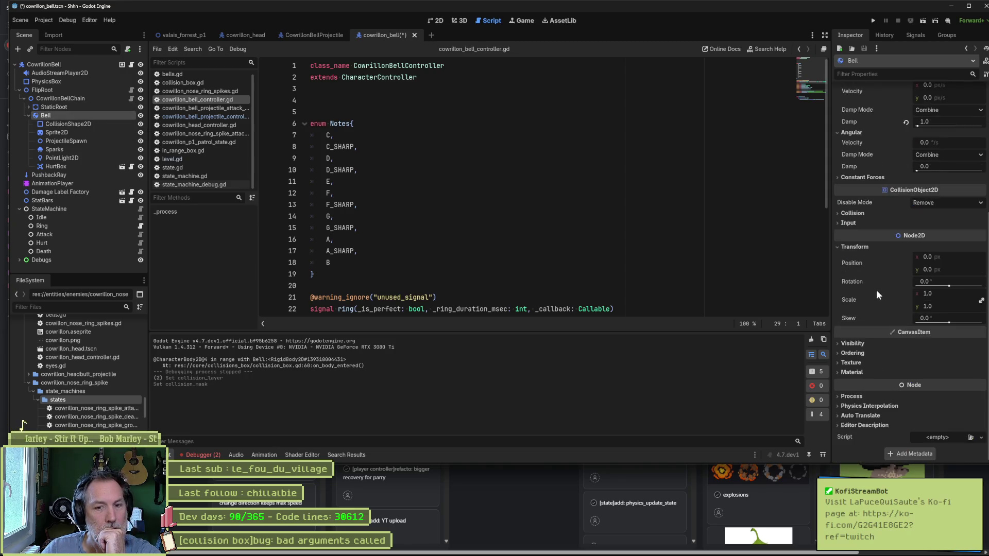
{"action": "left_click", "coordinate": [852, 213]}
{"action": "left_click", "coordinate": [844, 237]}
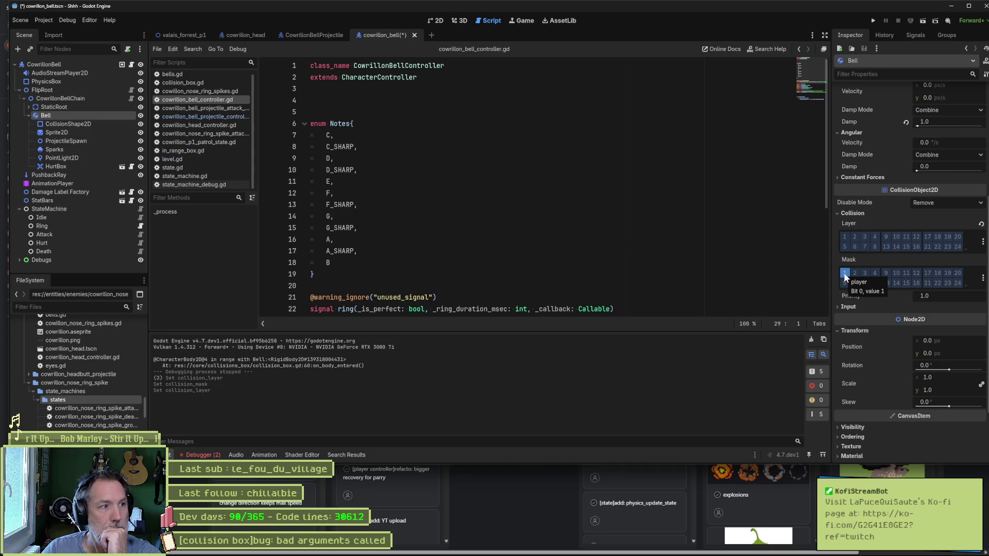
{"action": "left_click", "coordinate": [844, 273]}
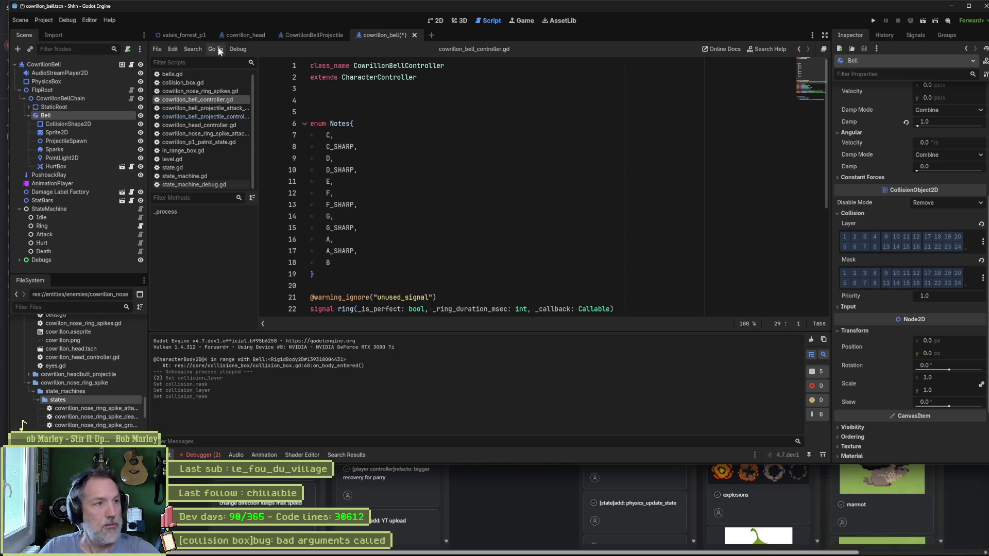
{"action": "left_click", "coordinate": [186, 35]}
Step: Run the level with F6, play the boss fight moving right and left, then stop the game
{"action": "key", "text": "F6"}
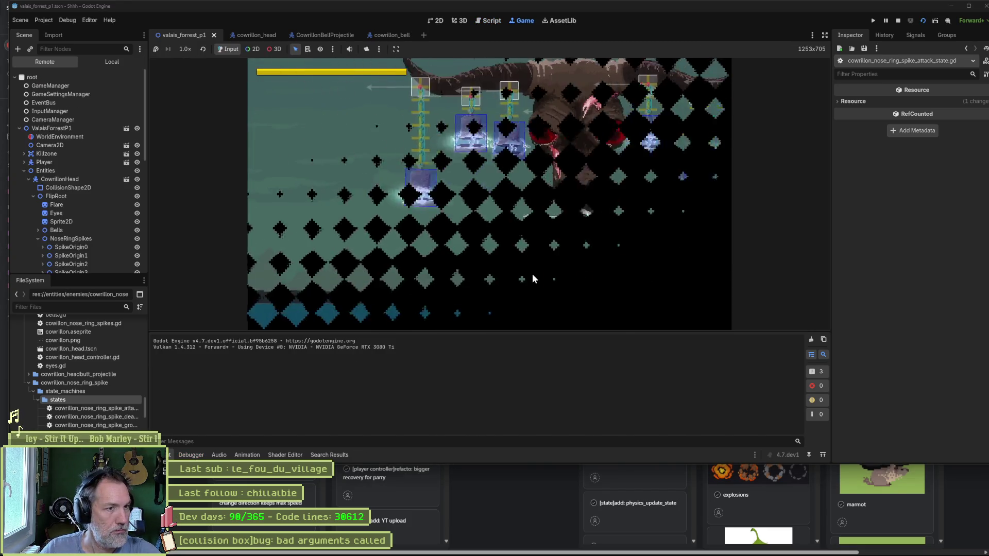
{"action": "key", "text": "Right"}
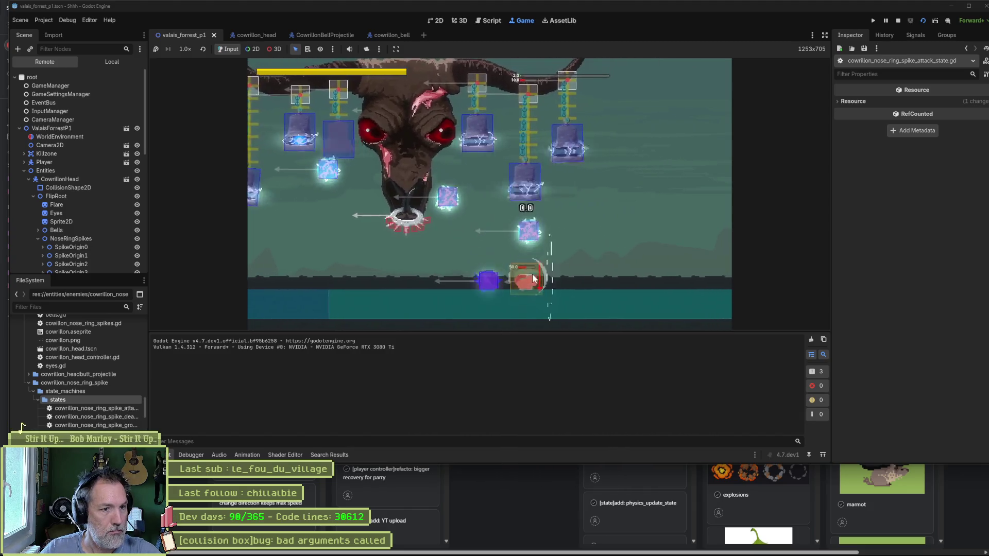
{"action": "key", "text": "Right"}
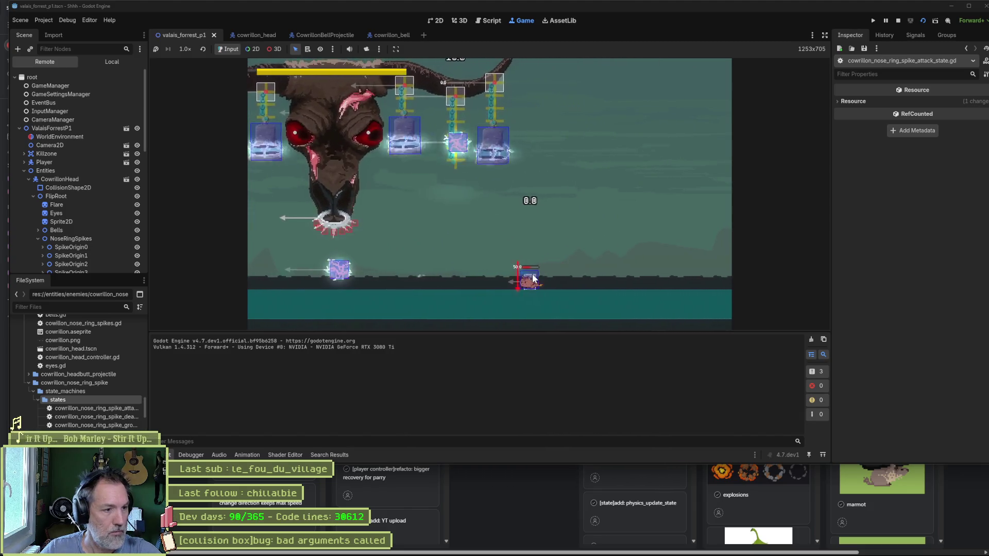
{"action": "key", "text": "Left"}
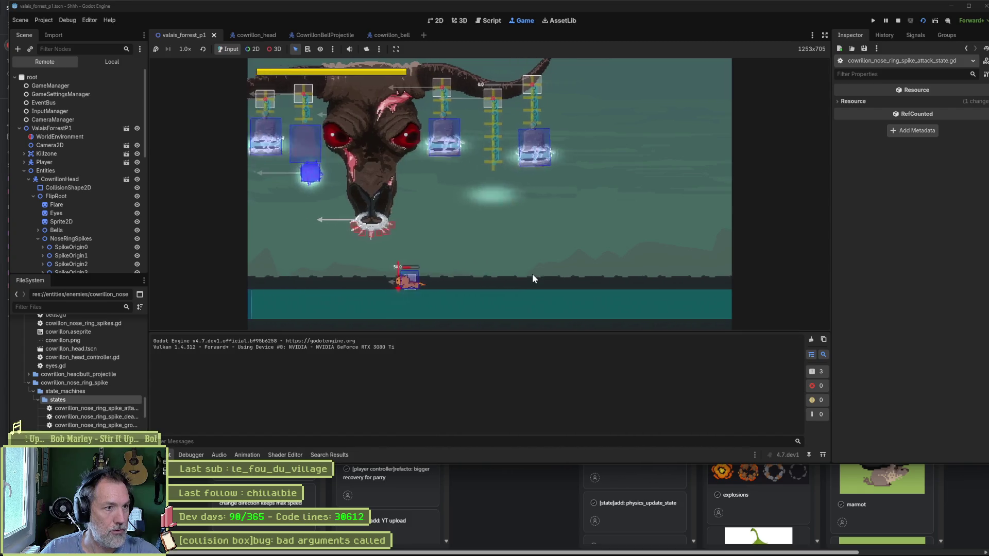
{"action": "key", "text": "Right"}
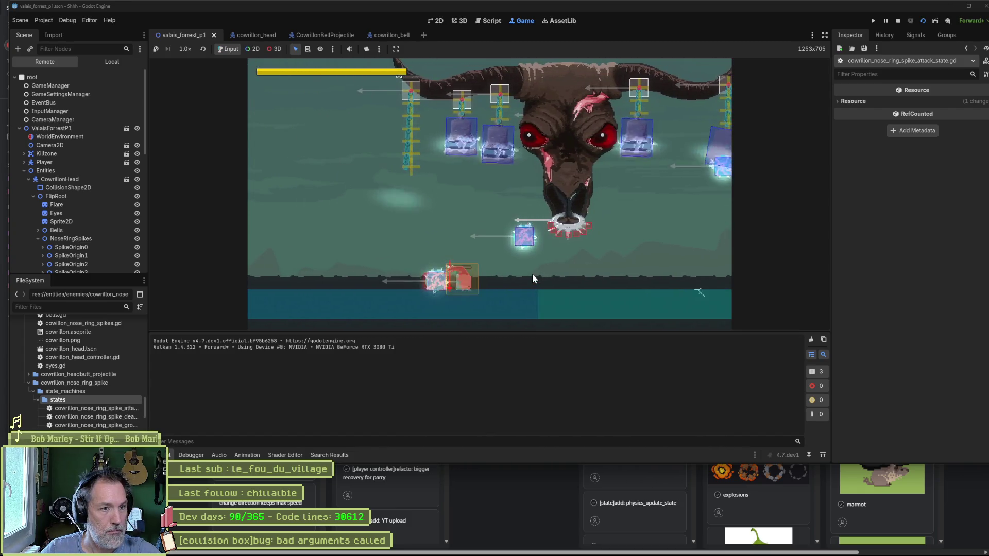
{"action": "key", "text": "Right"}
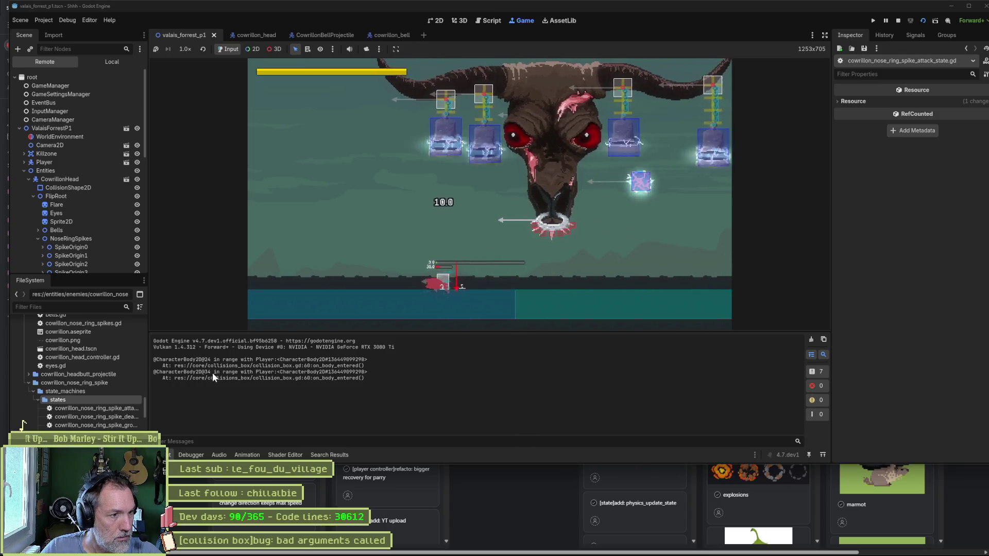
{"action": "left_click", "coordinate": [898, 22]}
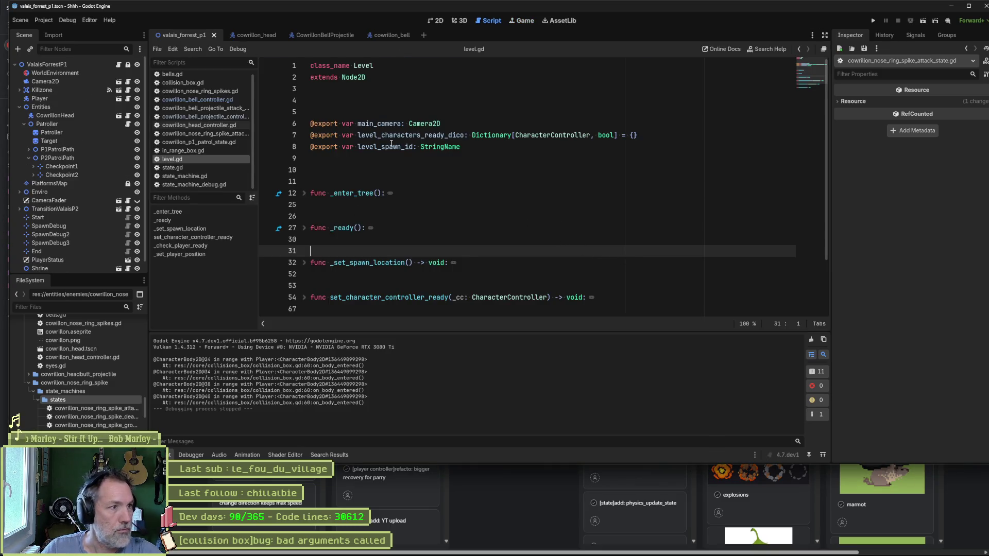
Step: Open the CowrillonBellProjectile scene from the cowrillon_bell Attack state's Projectile Scene property
{"action": "left_click", "coordinate": [385, 35]}
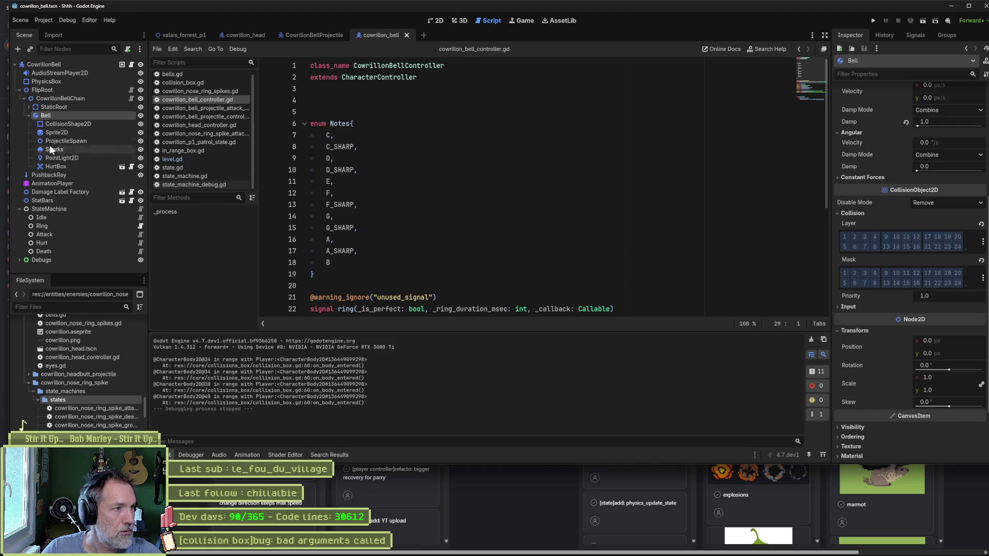
{"action": "left_click", "coordinate": [49, 65]}
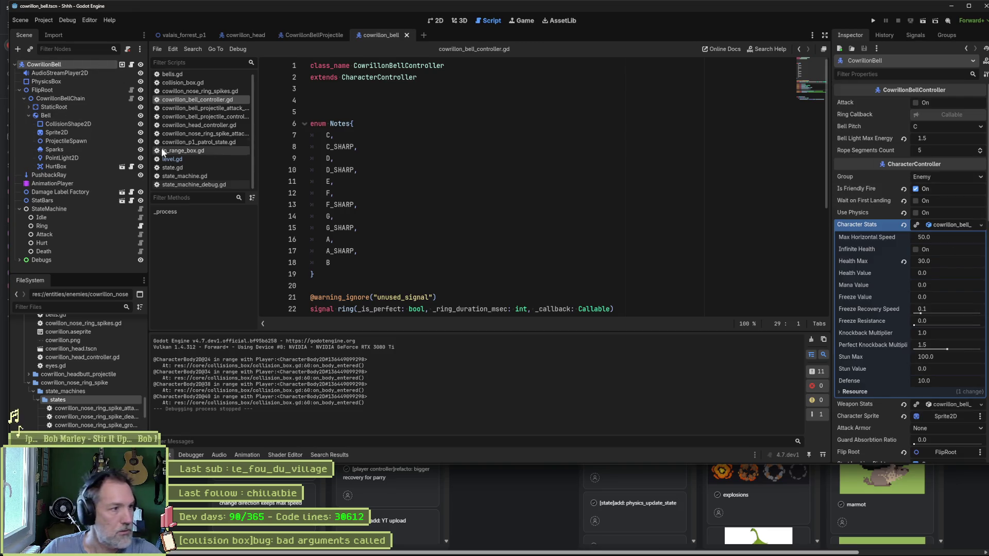
{"action": "left_click", "coordinate": [83, 235]}
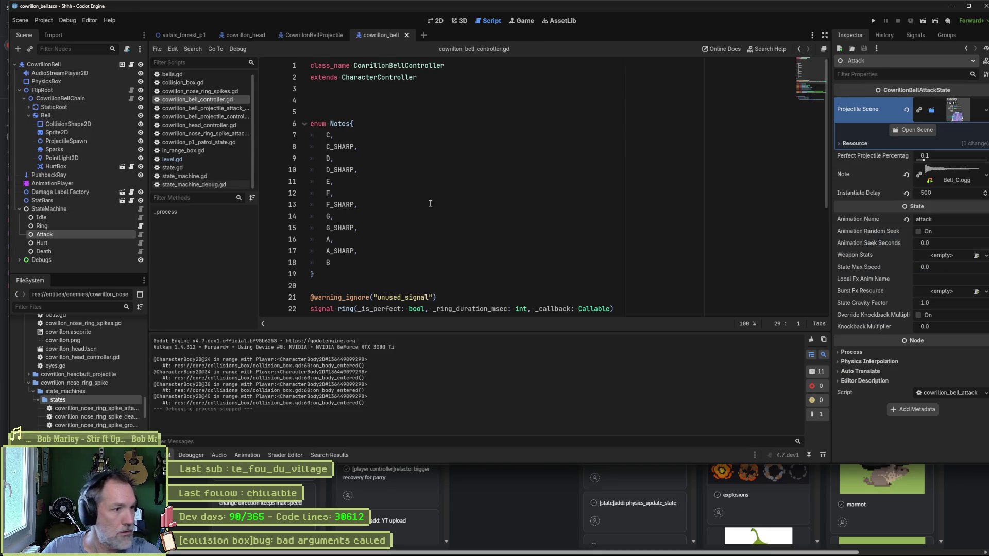
{"action": "left_click", "coordinate": [926, 128]}
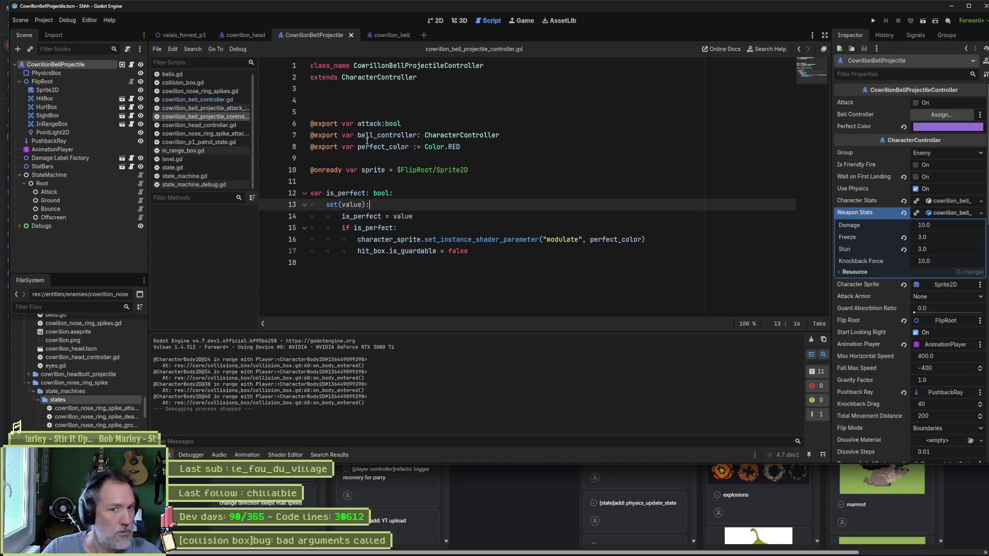
{"action": "scroll", "coordinate": [855, 298], "scroll_direction": "down", "scroll_amount": 6}
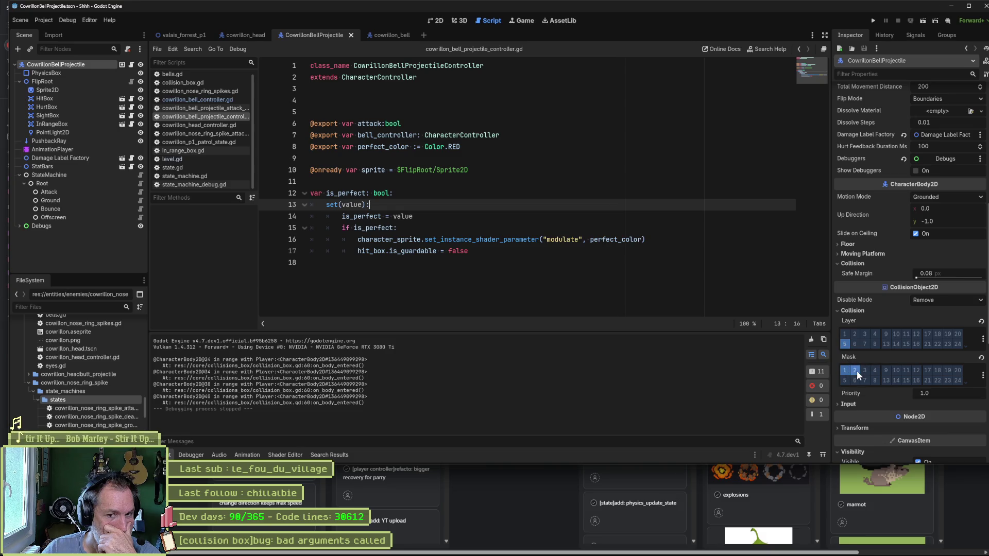
{"action": "left_click", "coordinate": [64, 99]}
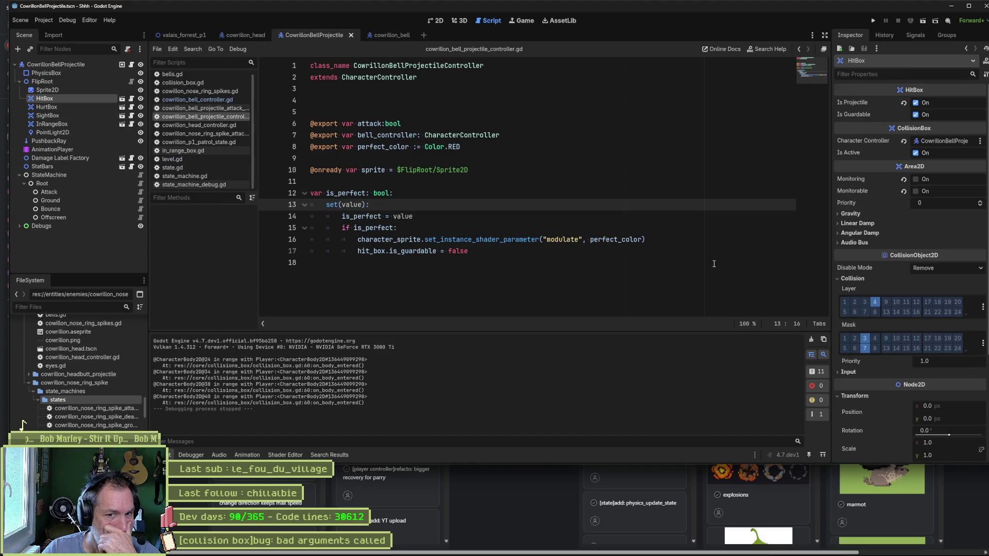
{"action": "left_click", "coordinate": [80, 108]}
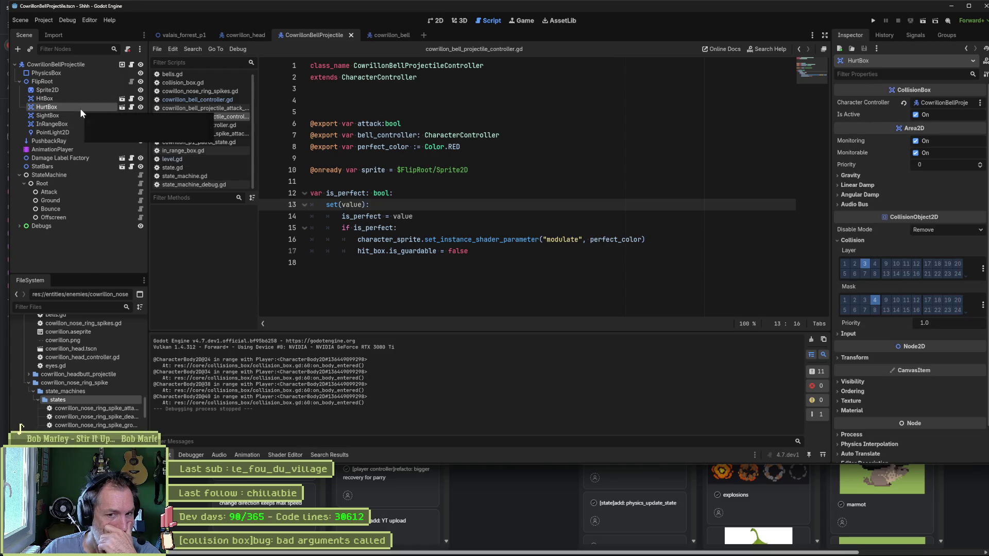
{"action": "left_click", "coordinate": [77, 115]}
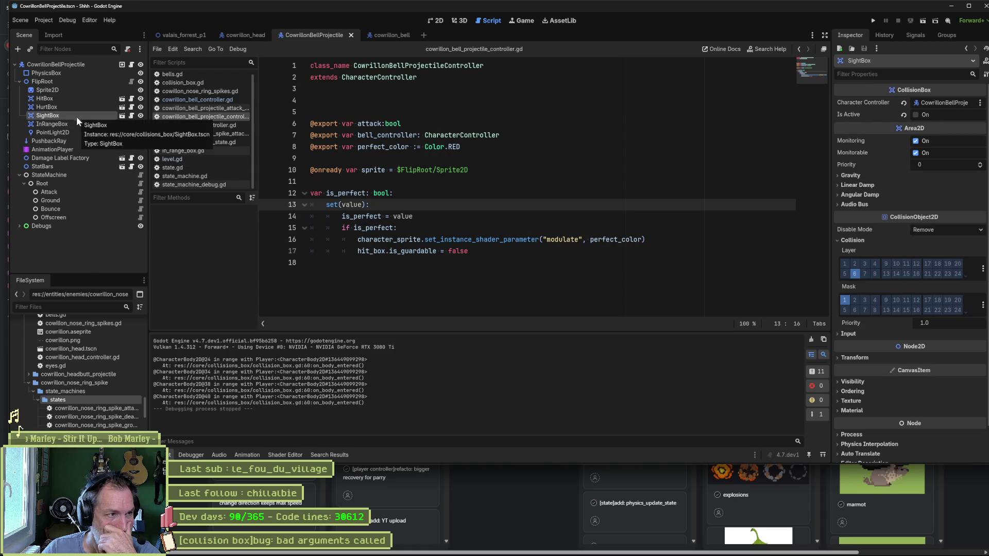
{"action": "left_click", "coordinate": [72, 123]}
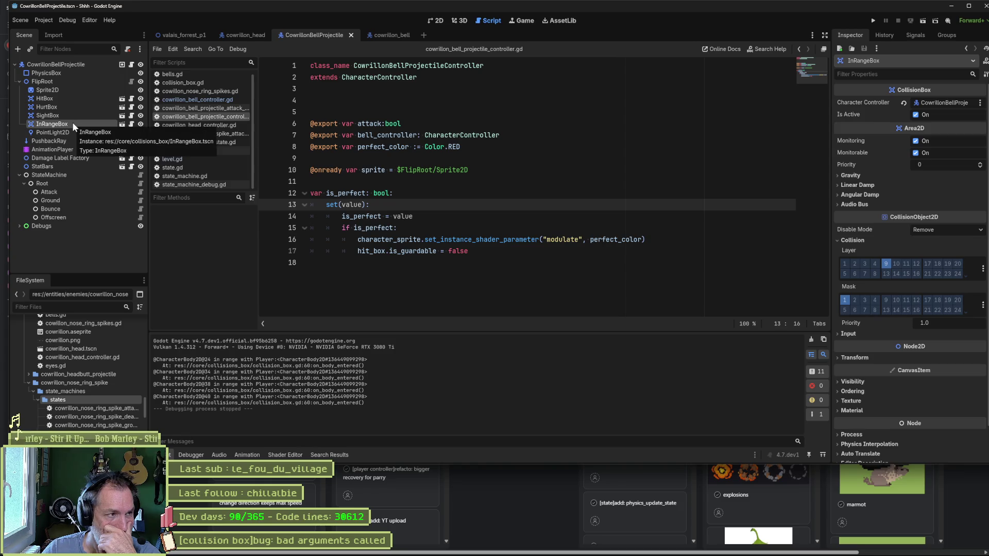
{"action": "left_click", "coordinate": [82, 109]}
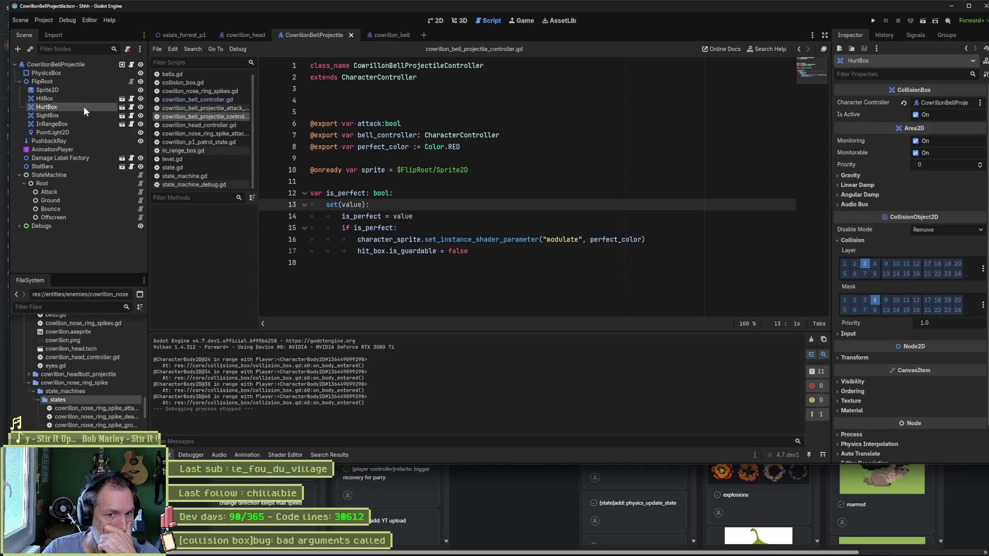
{"action": "left_click", "coordinate": [82, 100]}
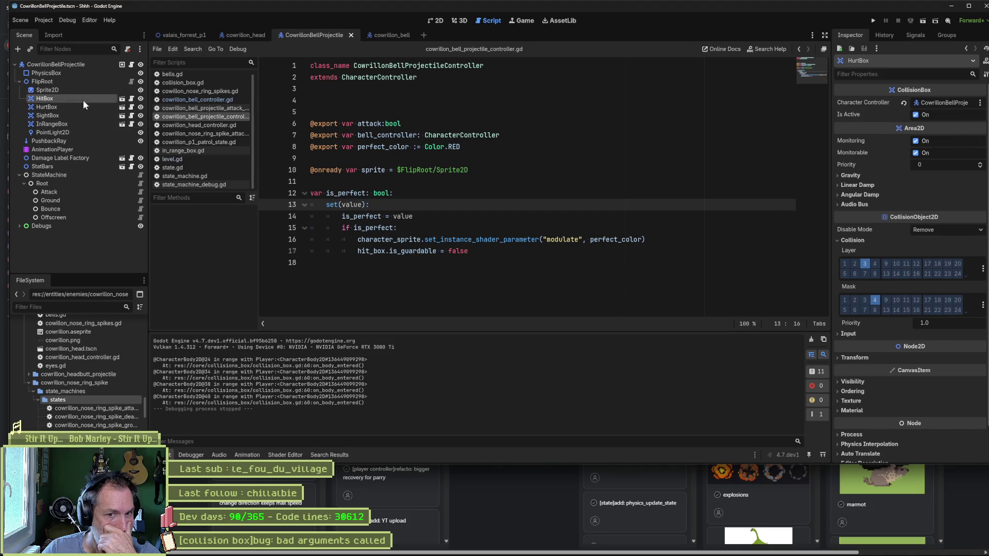
{"action": "left_click", "coordinate": [93, 65]}
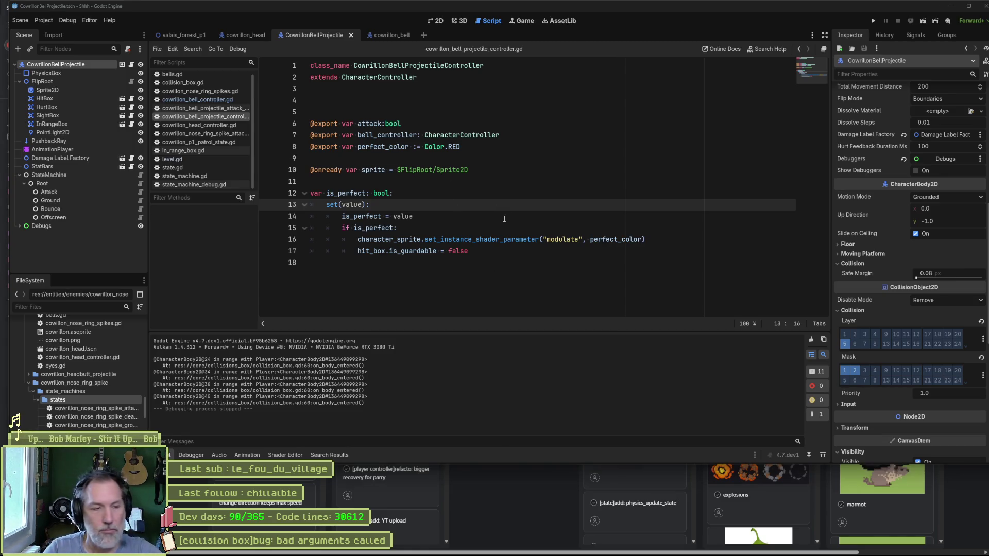
Step: Search Quick Open for 'spikes' files, then cancel without opening any
{"action": "key", "text": "alt+shift+o"}
{"action": "type", "text": "spikes"}
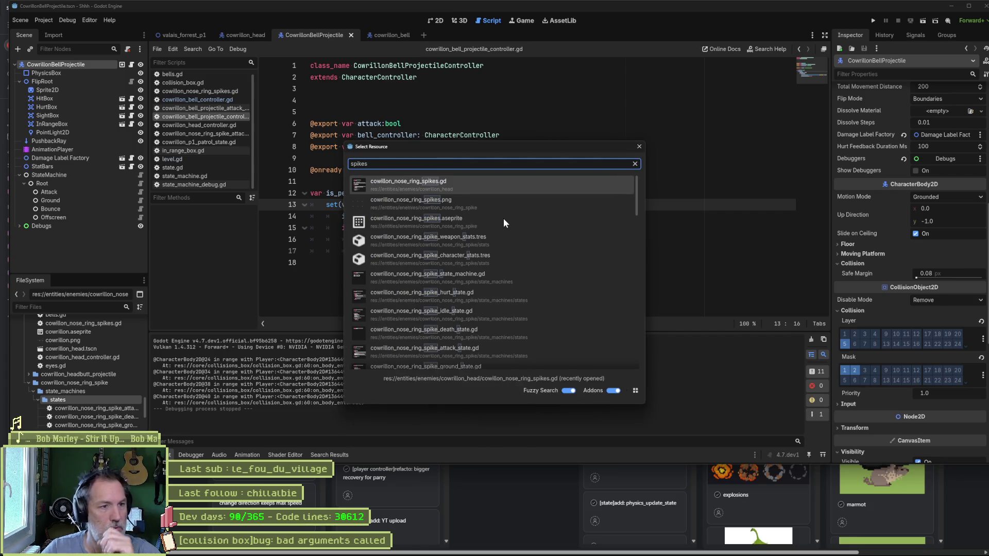
{"action": "key", "text": "Down"}
{"action": "key", "text": "Down"}
{"action": "key", "text": "Down"}
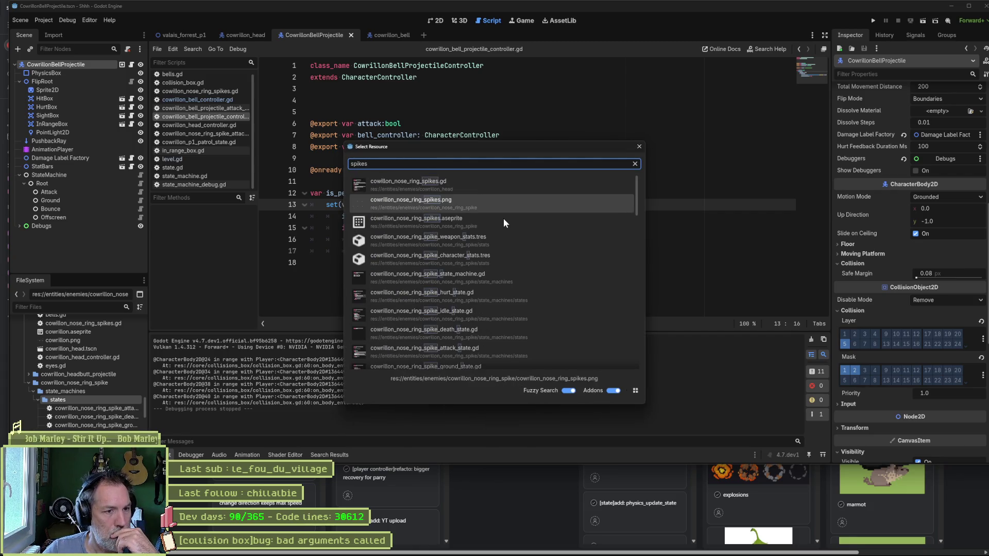
{"action": "key", "text": "Up"}
{"action": "key", "text": "Up"}
{"action": "key", "text": "Up"}
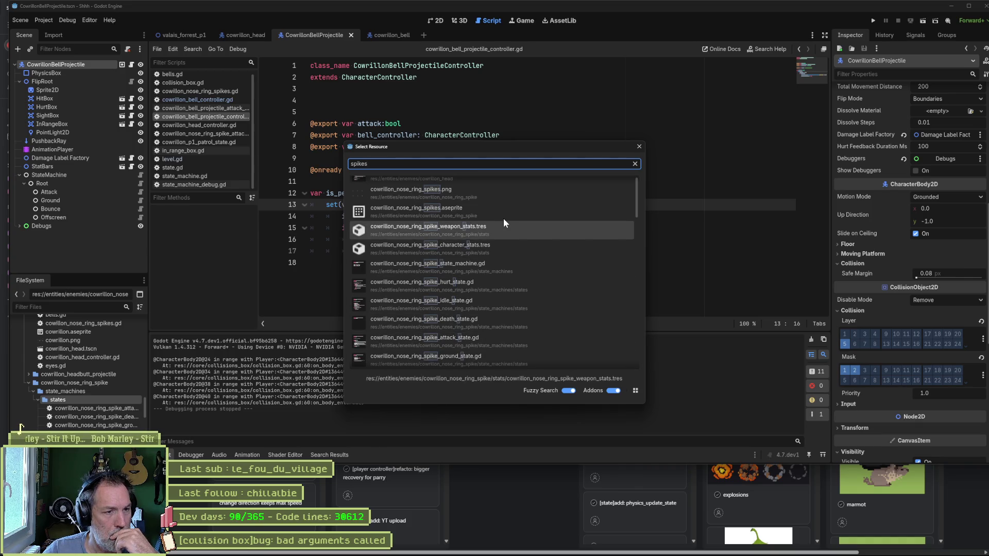
{"action": "key", "text": "Escape"}
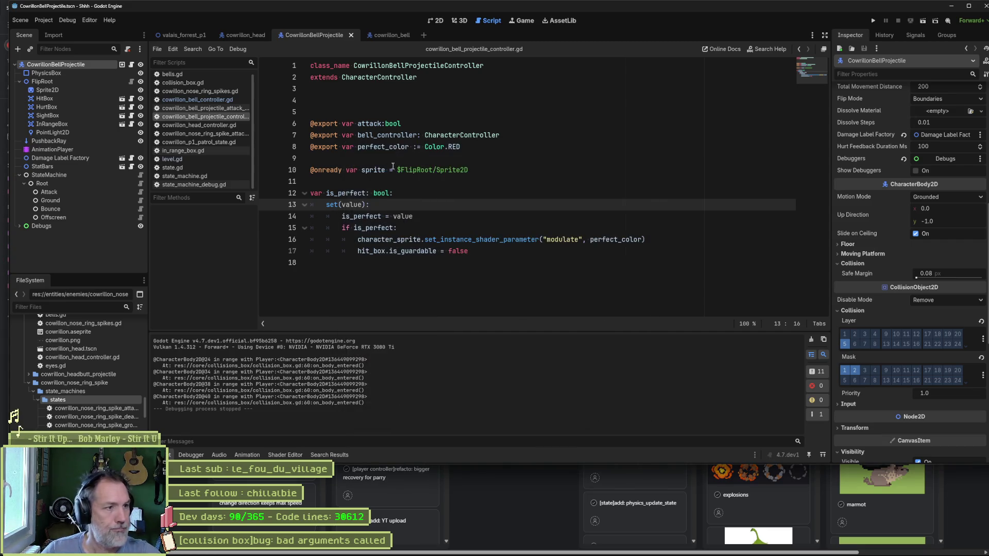
Step: Open the CowrillonNoseRingSpike scene from cowrillon_head's NoseRingSpikes Spike property
{"action": "left_click", "coordinate": [247, 35]}
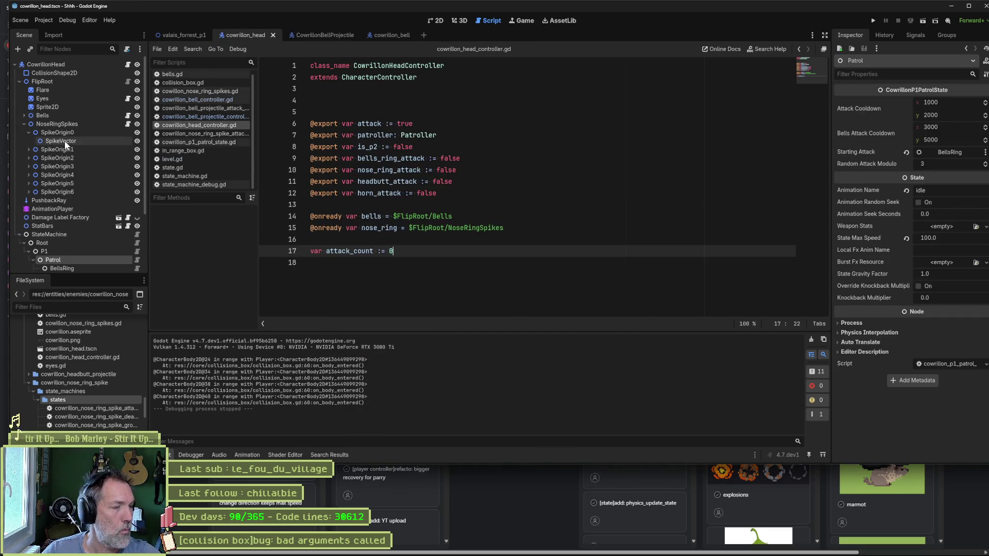
{"action": "left_click", "coordinate": [89, 124]}
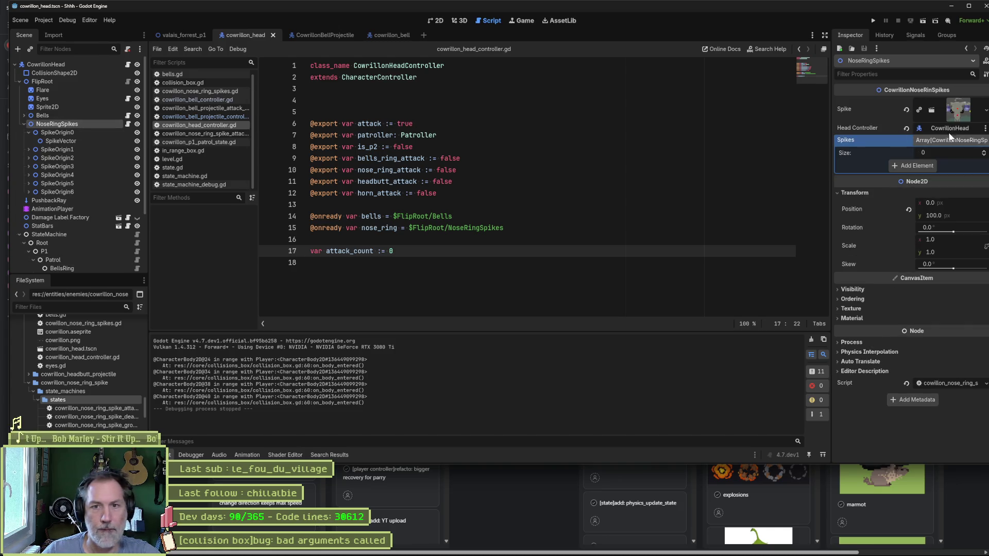
{"action": "left_click", "coordinate": [953, 111]}
{"action": "left_click", "coordinate": [925, 132]}
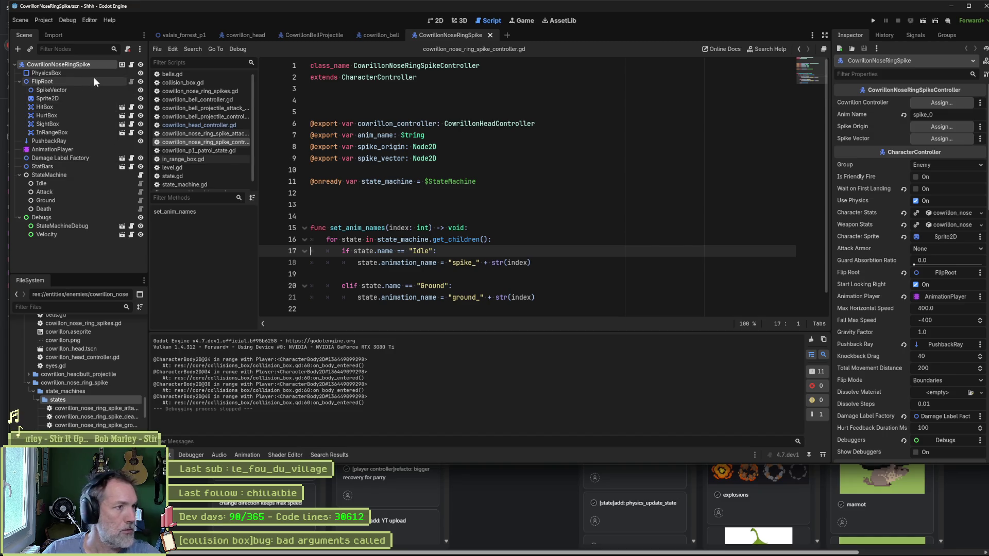
{"action": "scroll", "coordinate": [882, 270], "scroll_direction": "down", "scroll_amount": 5}
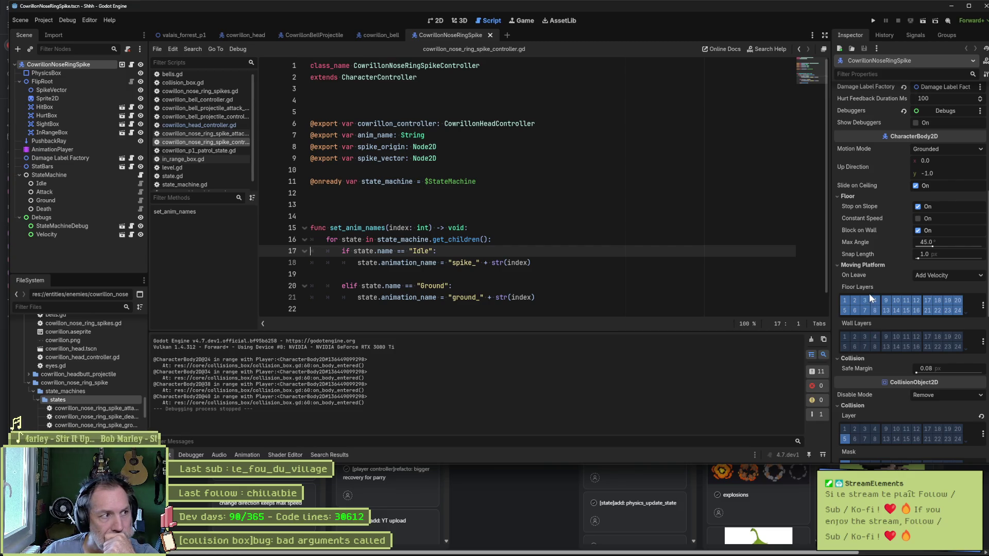
{"action": "scroll", "coordinate": [854, 299], "scroll_direction": "down", "scroll_amount": 2}
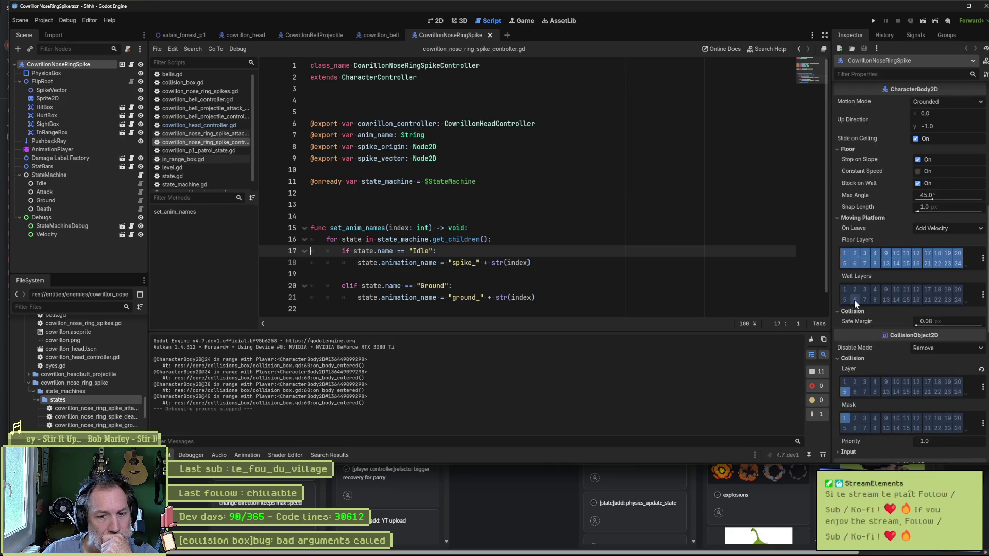
{"action": "left_click", "coordinate": [845, 345]}
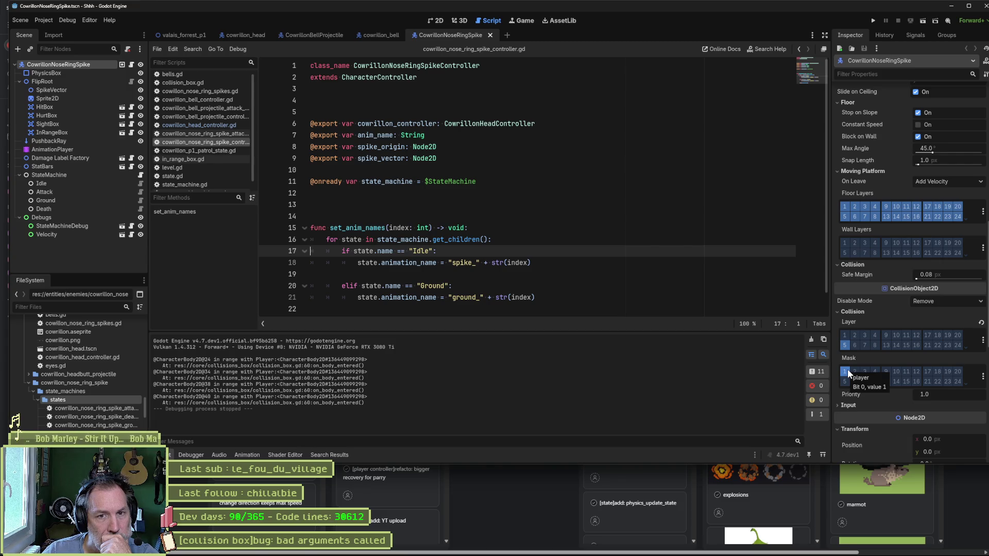
{"action": "scroll", "coordinate": [880, 278], "scroll_direction": "up", "scroll_amount": 2}
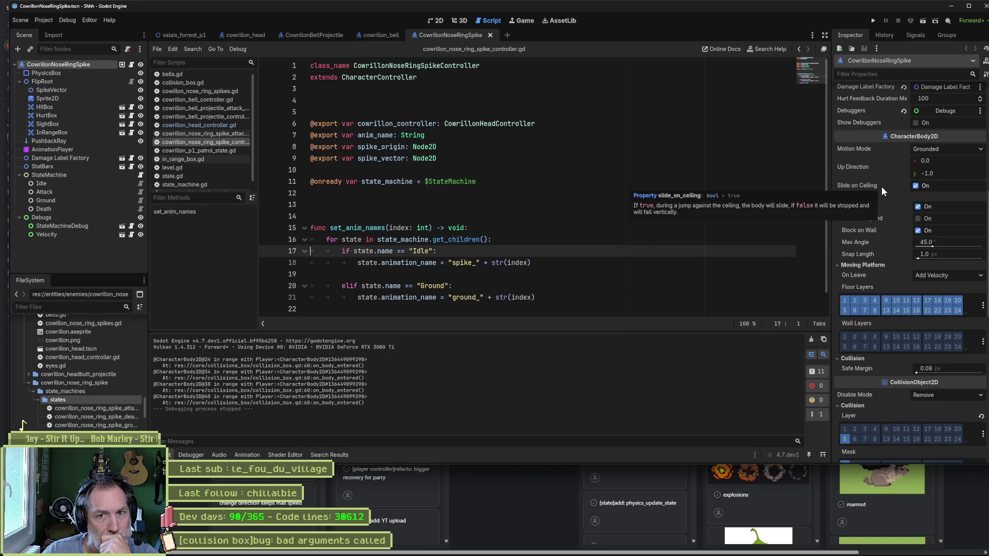
{"action": "left_click", "coordinate": [933, 150]}
{"action": "left_click", "coordinate": [932, 170]}
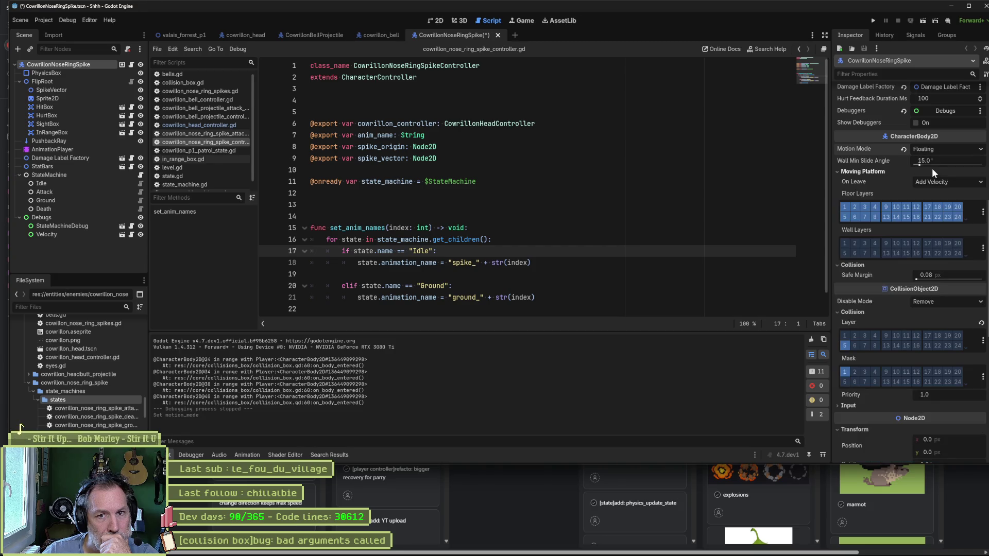
{"action": "left_click", "coordinate": [933, 147]}
{"action": "left_click", "coordinate": [913, 160]}
{"action": "mouse_move", "coordinate": [904, 146]}
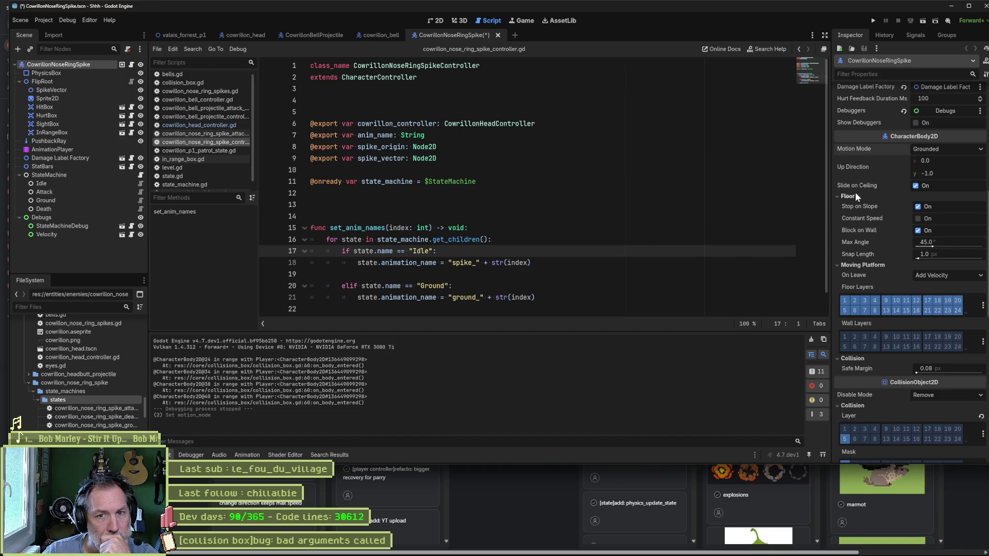
{"action": "mouse_move", "coordinate": [859, 146]}
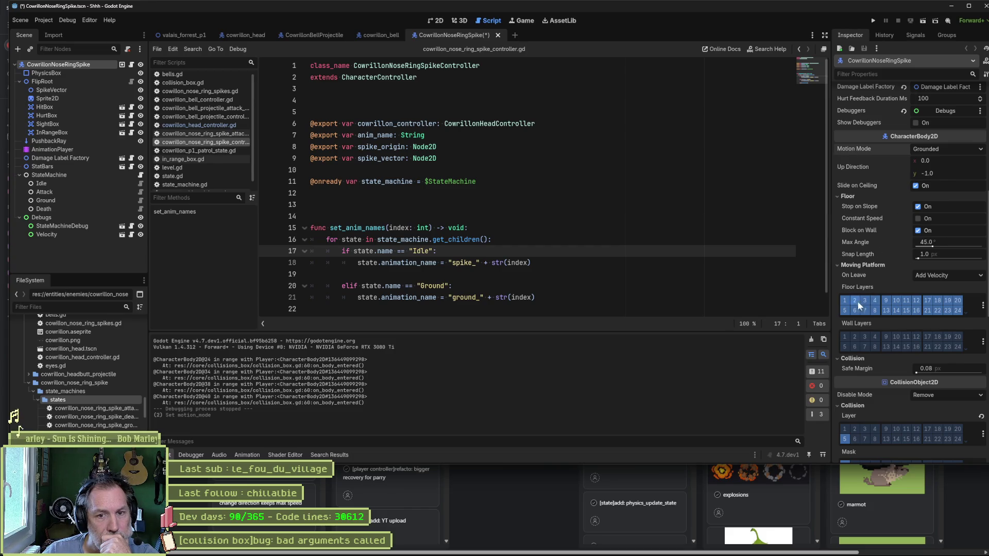
Step: Clear all of the spike's Floor Layers bits
{"action": "left_click", "coordinate": [984, 306]}
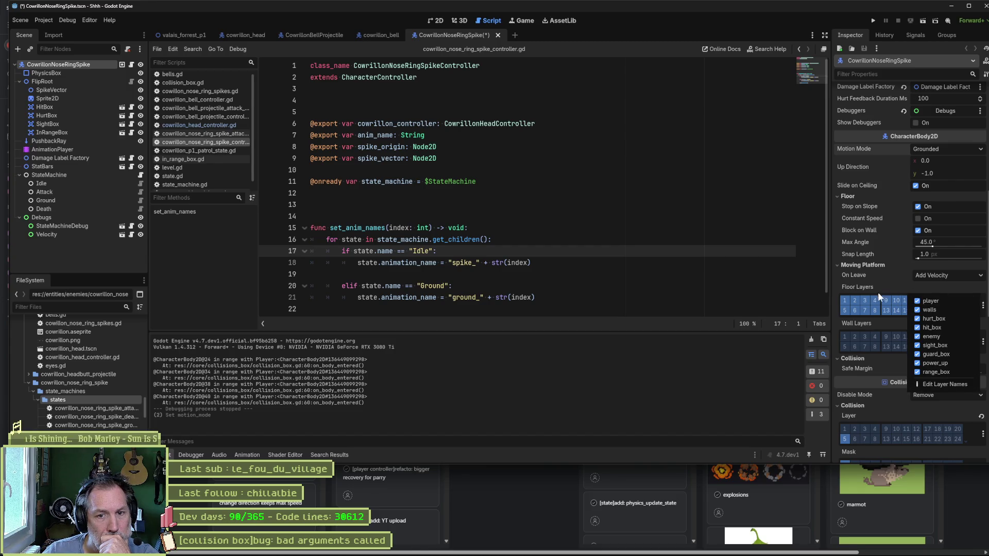
{"action": "left_click", "coordinate": [849, 301]}
{"action": "left_click_drag", "start_coordinate": [857, 301], "coordinate": [919, 309]}
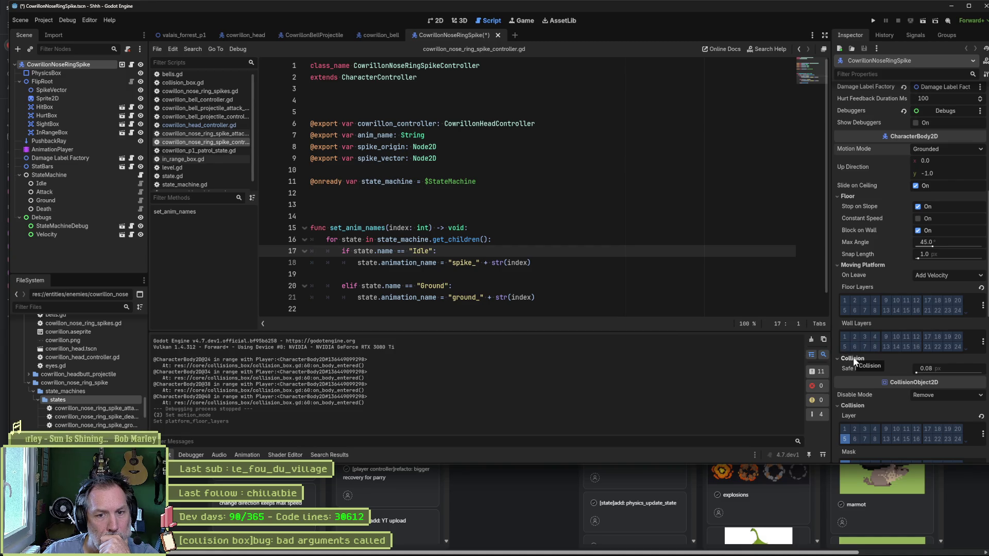
Step: Restrict the spike's Wall Layers to layer 2 and run valais_forrest_p1 with F6
{"action": "left_click", "coordinate": [855, 337]}
{"action": "scroll", "coordinate": [870, 363], "scroll_direction": "down", "scroll_amount": 2}
{"action": "scroll", "coordinate": [870, 363], "scroll_direction": "down", "scroll_amount": 4}
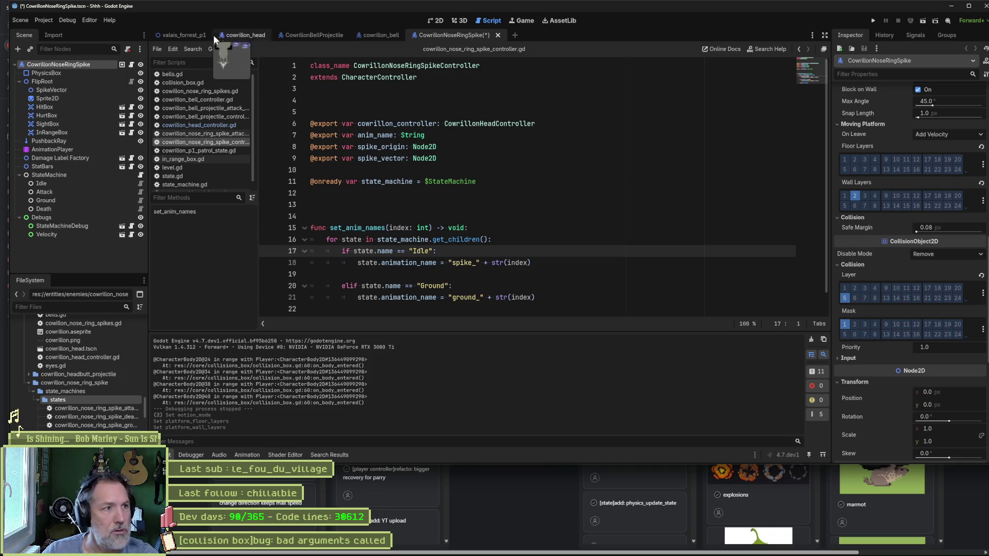
{"action": "left_click", "coordinate": [186, 33]}
{"action": "key", "text": "F6"}
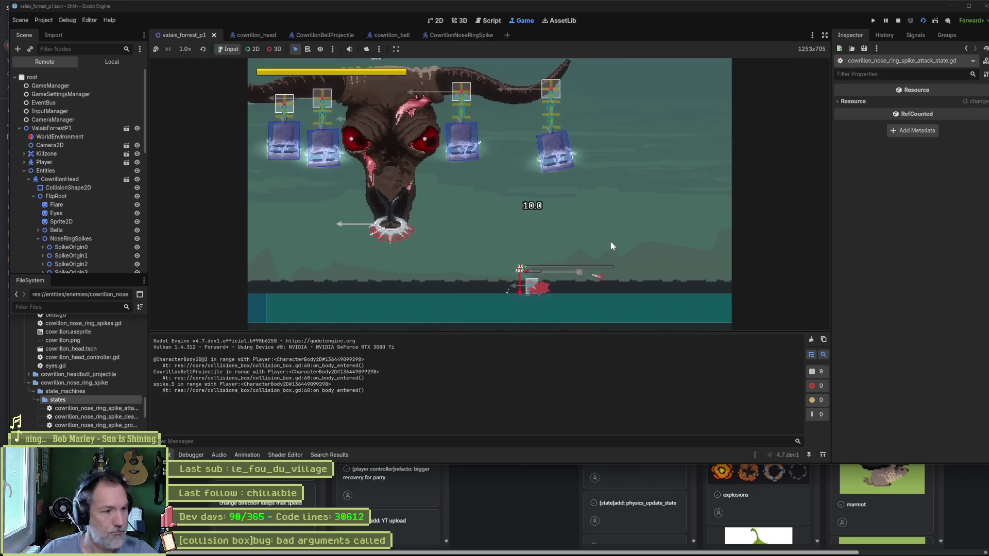
Step: Stop the test run with F8 and switch through CowrillonNoseRingSpike to the cowrillon_bell scene
{"action": "key", "text": "F8"}
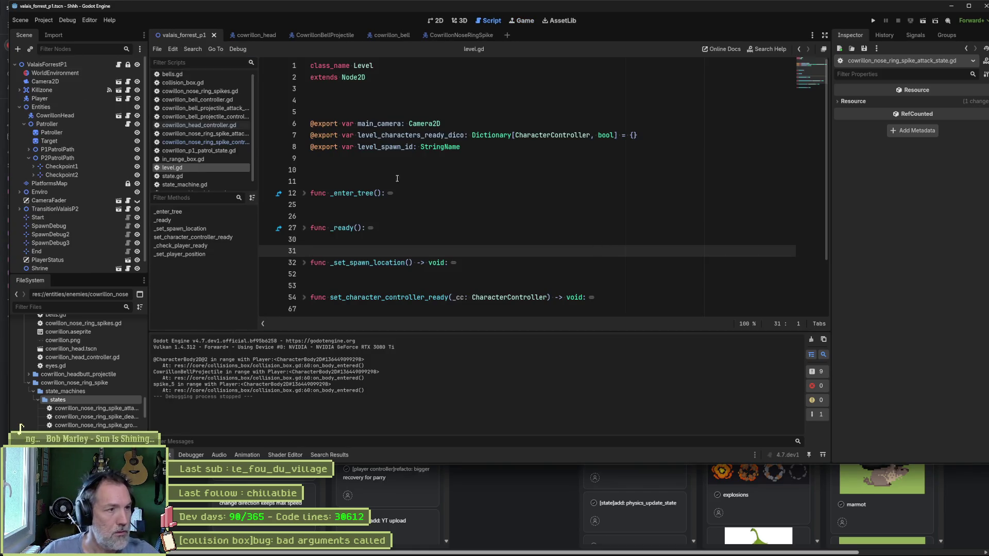
{"action": "left_click", "coordinate": [449, 35]}
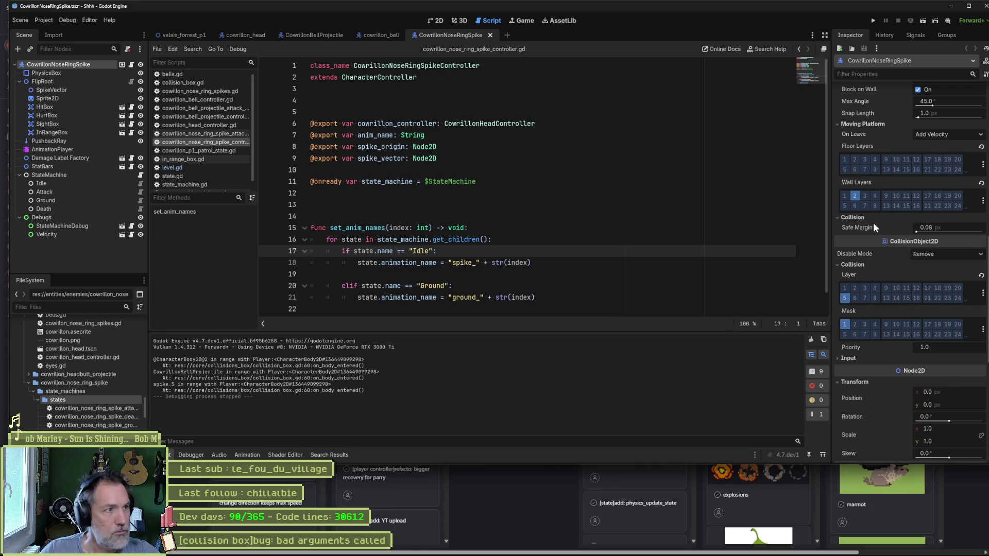
{"action": "scroll", "coordinate": [860, 216], "scroll_direction": "up", "scroll_amount": 3}
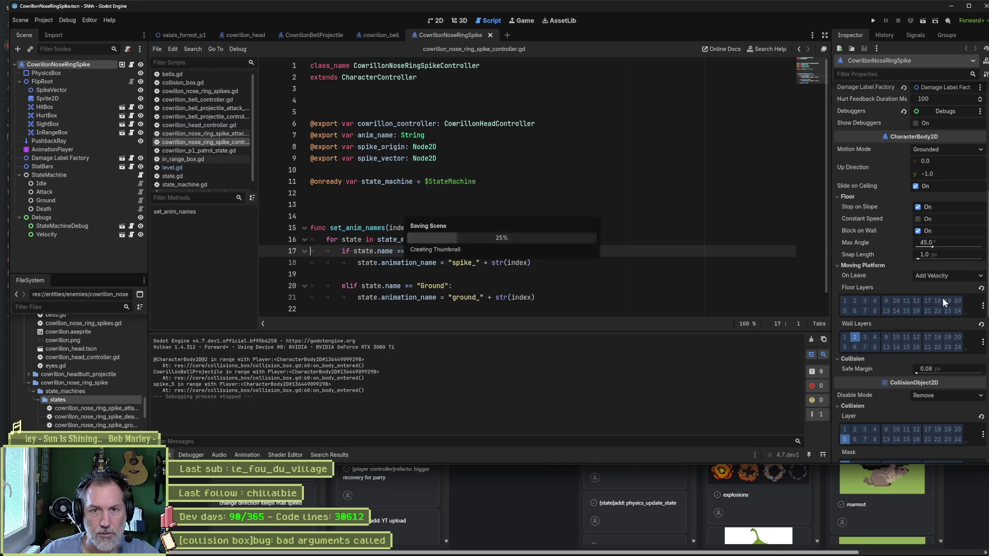
{"action": "left_click", "coordinate": [380, 33]}
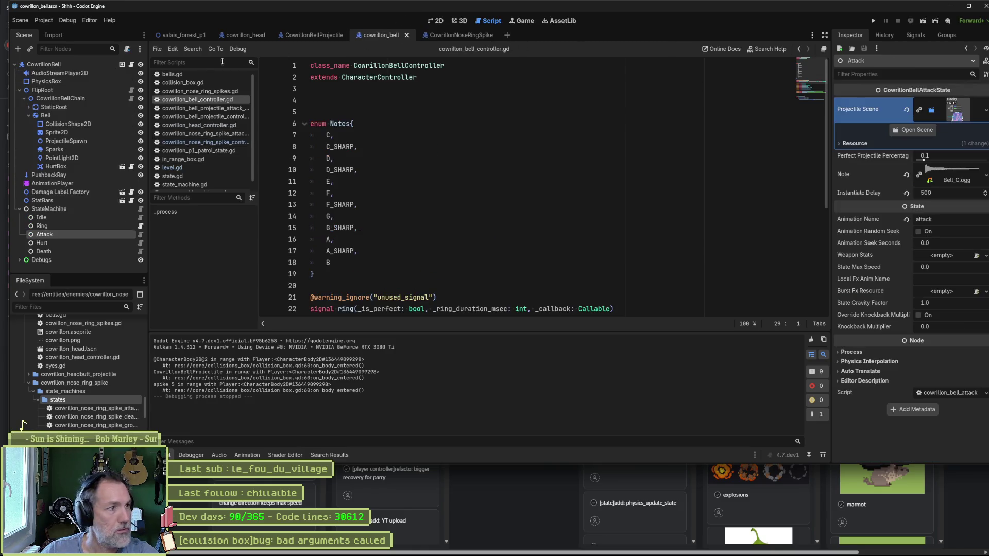
Step: On the CowrillonBell root, enable floor layer 2 in the Floor Layers property
{"action": "left_click", "coordinate": [52, 67]}
{"action": "scroll", "coordinate": [871, 248], "scroll_direction": "down", "scroll_amount": 5}
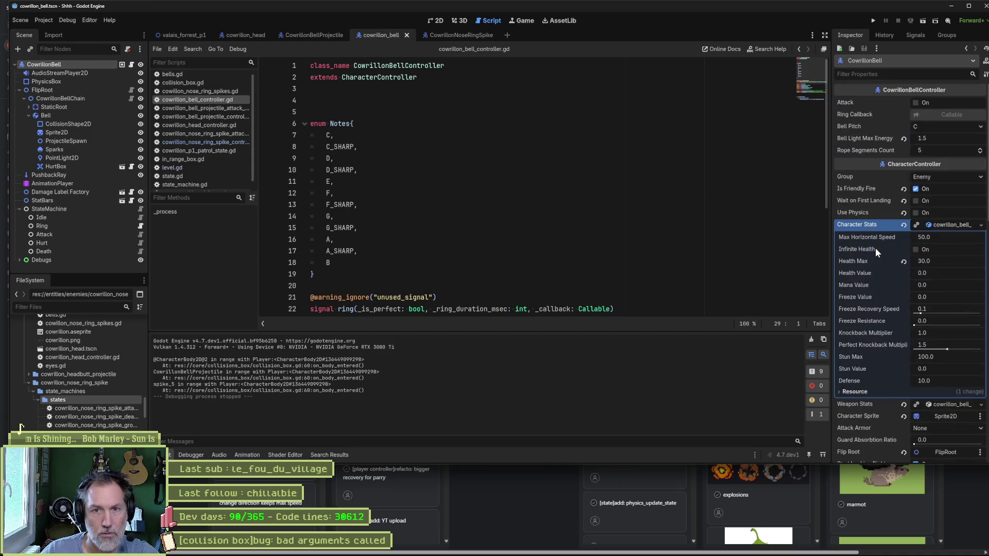
{"action": "scroll", "coordinate": [880, 282], "scroll_direction": "down", "scroll_amount": 2}
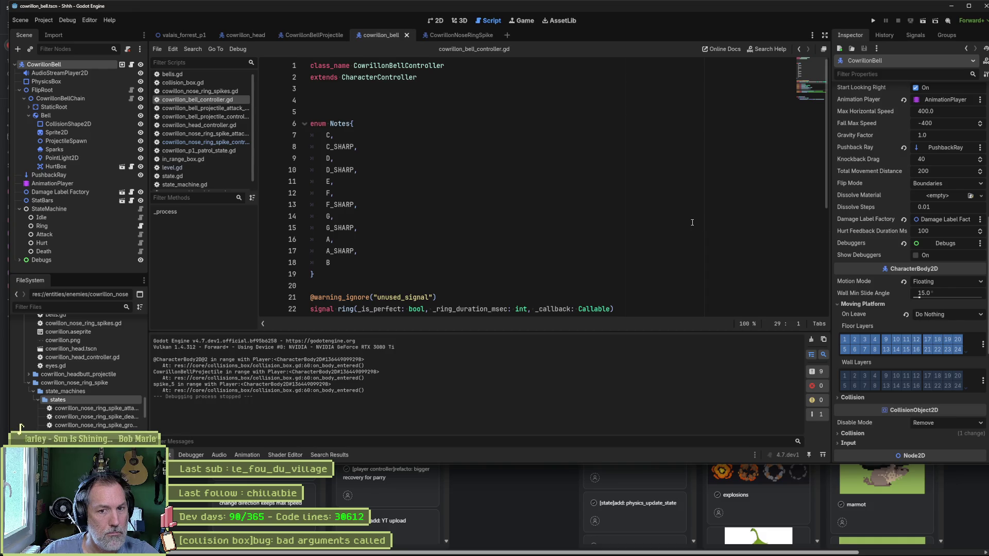
{"action": "mouse_move", "coordinate": [854, 326]}
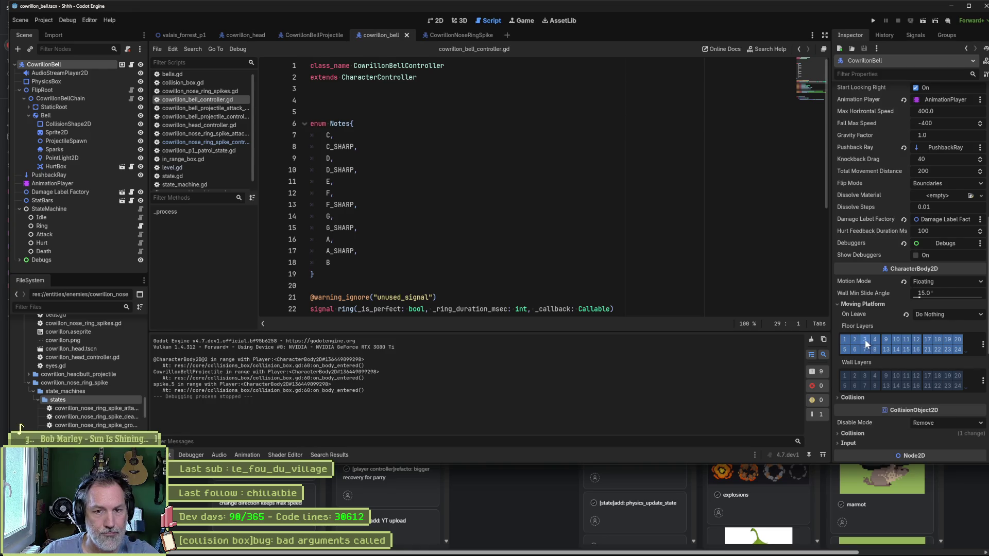
{"action": "right_click", "coordinate": [863, 325]}
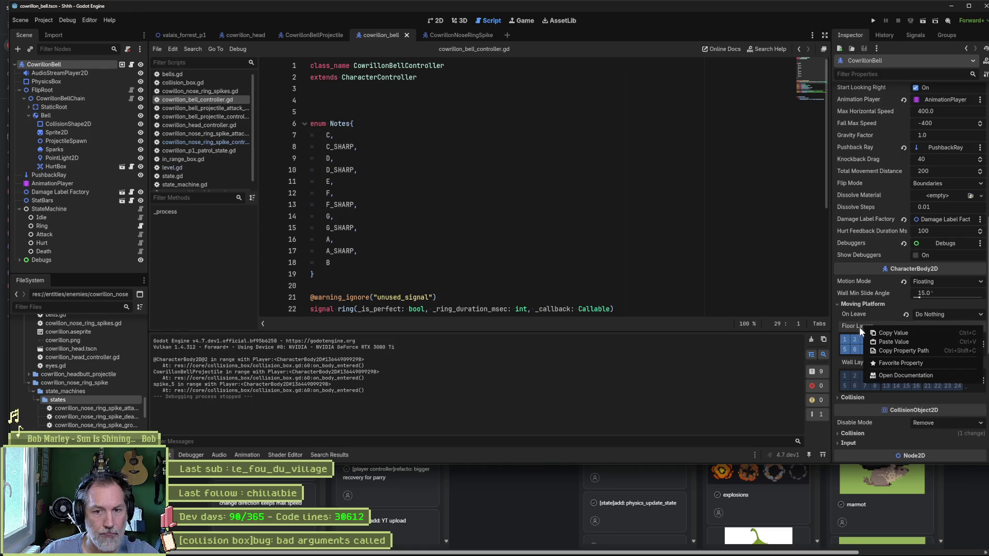
{"action": "left_click", "coordinate": [849, 332]}
{"action": "right_click", "coordinate": [845, 343]}
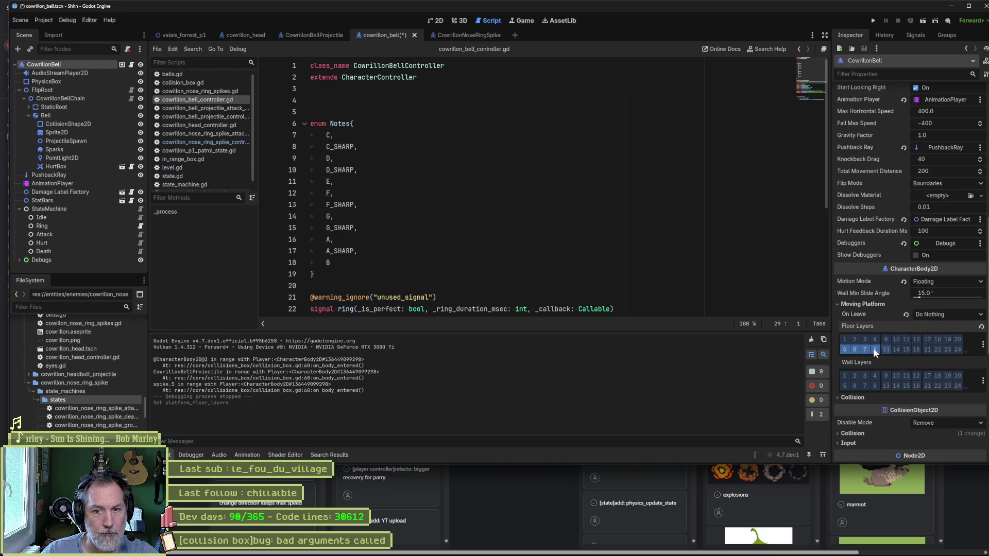
{"action": "left_click", "coordinate": [858, 338]}
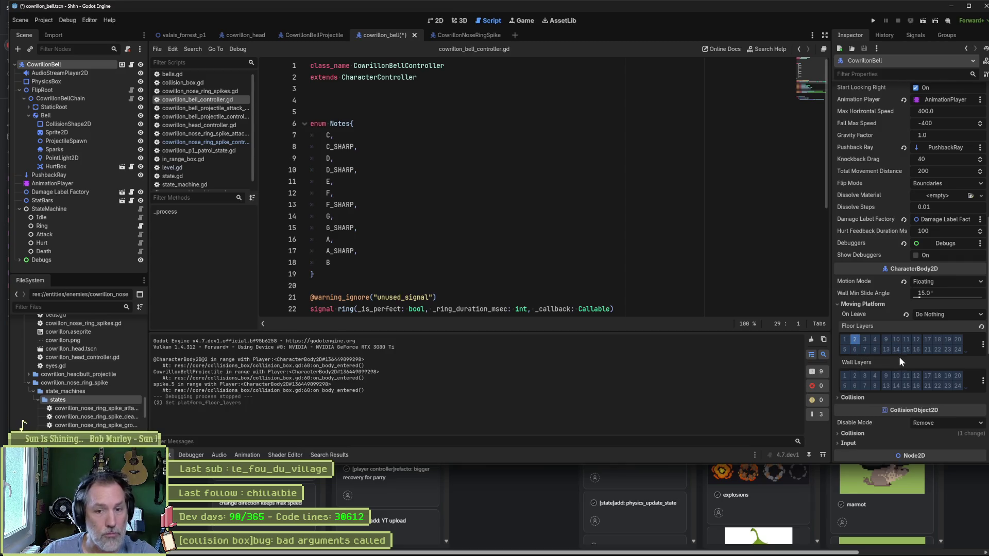
Step: Revert the bell's motion mode to Grounded, save the scene, and run the valais_forrest_p1 level
{"action": "left_click", "coordinate": [904, 282]}
{"action": "key", "text": "ctrl+s"}
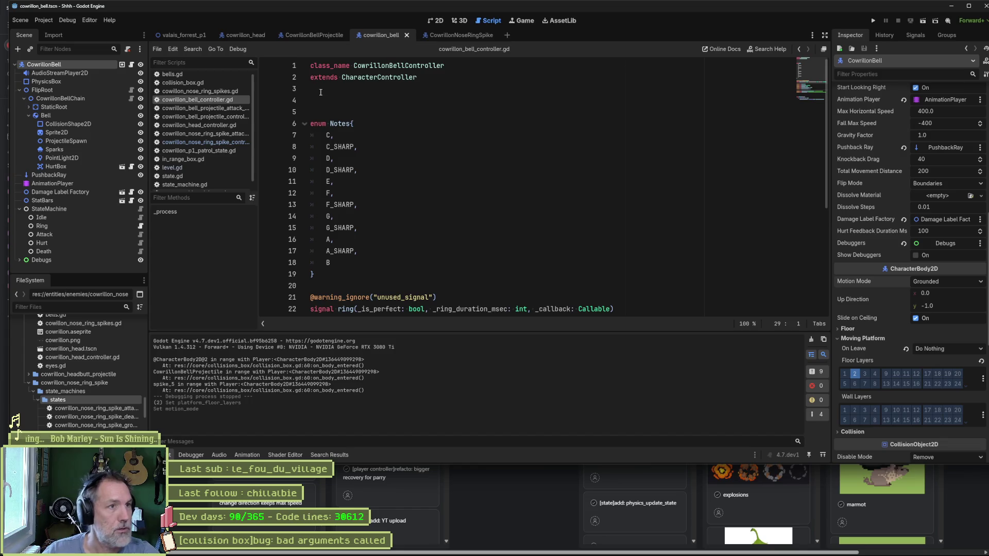
{"action": "left_click", "coordinate": [178, 35]}
{"action": "key", "text": "F6"}
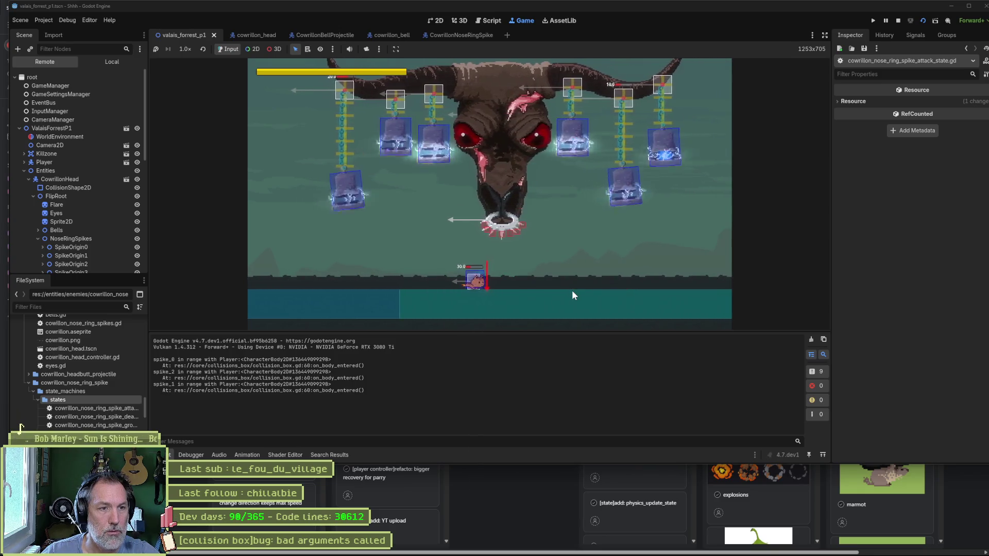
Step: Mid-fight, tick Is P 2, Headbutt Attack and Horn Attack on the live CowrillonHead, then stop the game
{"action": "key", "text": "d"}
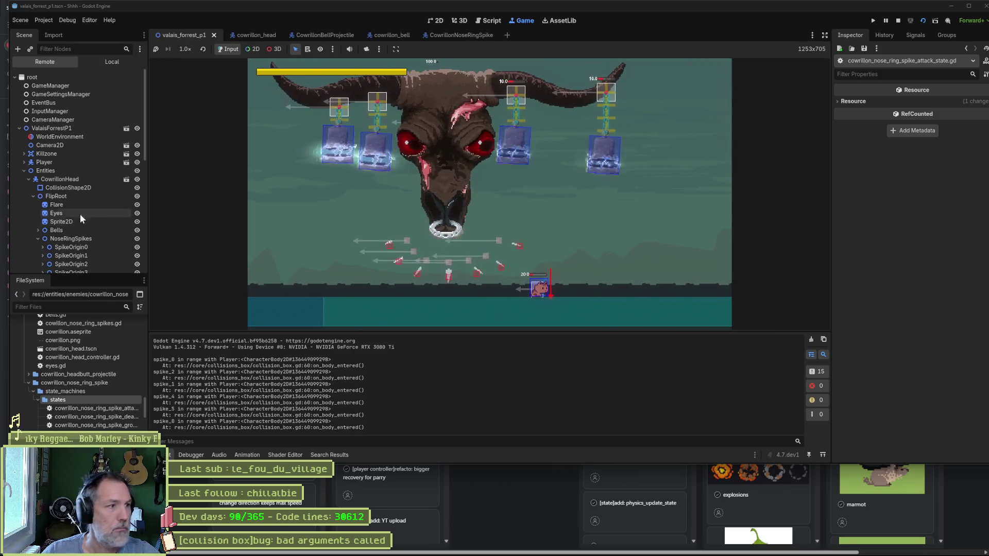
{"action": "left_click", "coordinate": [59, 179]}
{"action": "scroll", "coordinate": [891, 370], "scroll_direction": "up", "scroll_amount": 10}
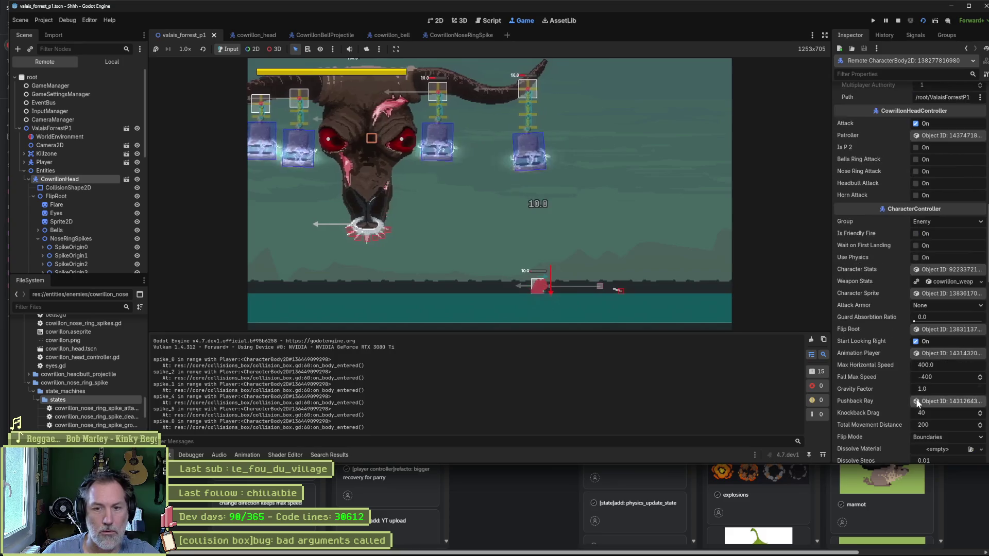
{"action": "left_click", "coordinate": [912, 147]}
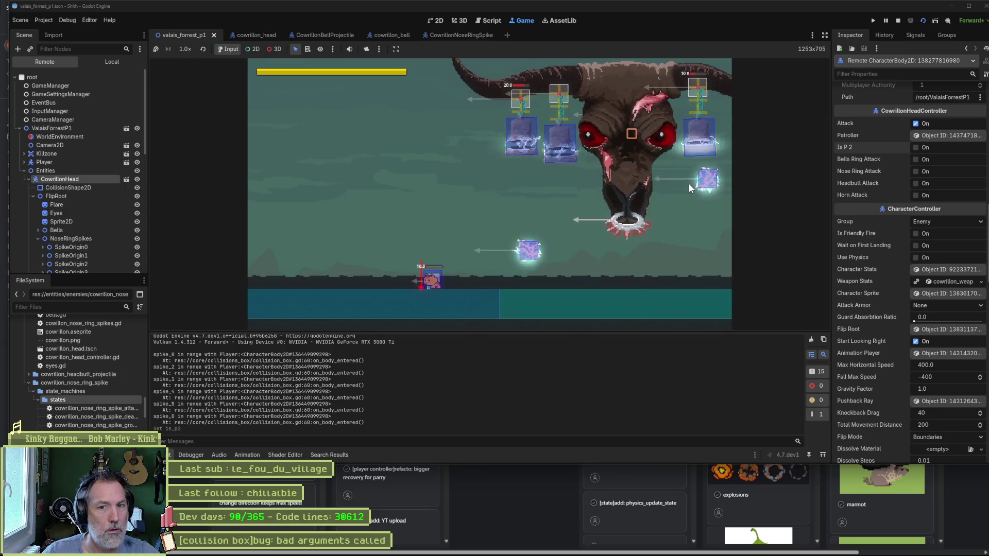
{"action": "left_click", "coordinate": [916, 183]}
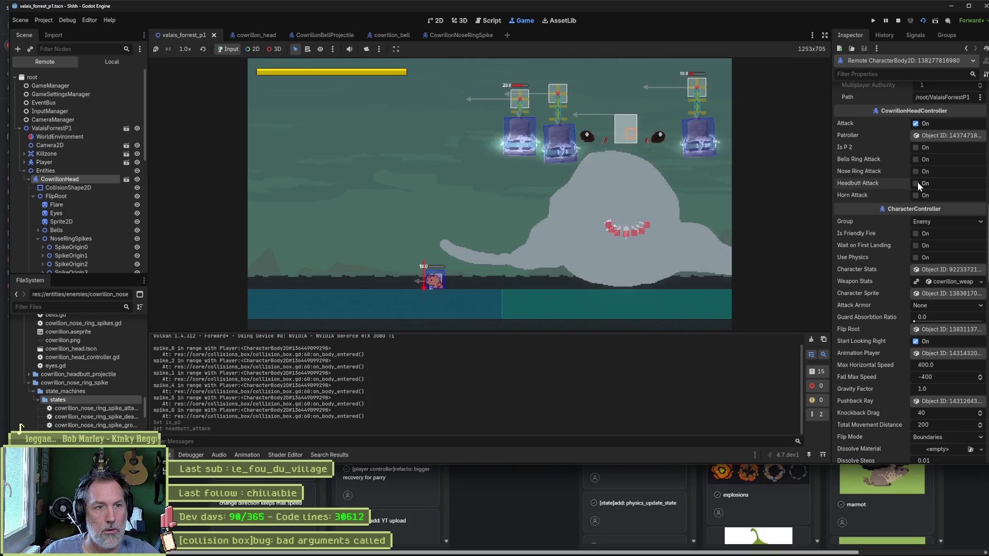
{"action": "left_click", "coordinate": [916, 182]}
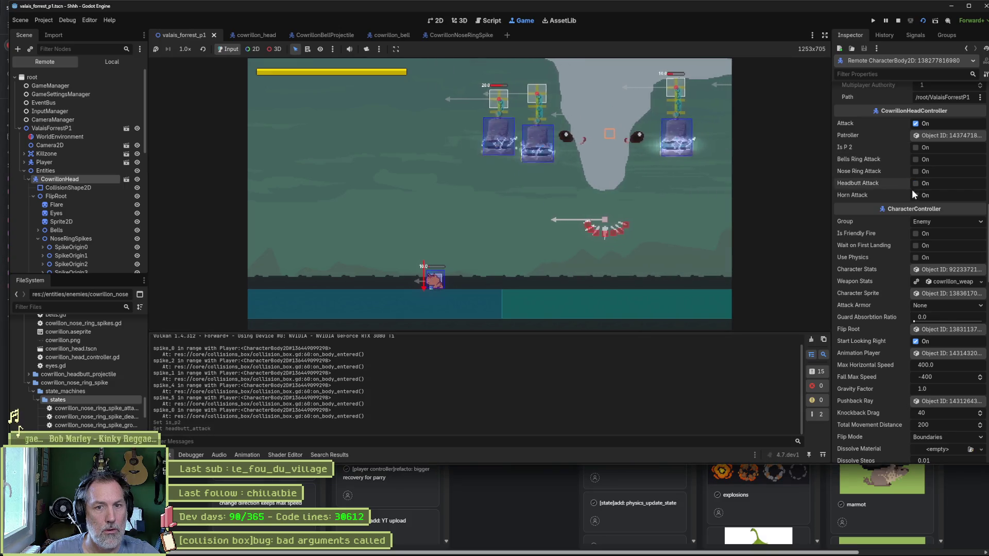
{"action": "left_click", "coordinate": [916, 196]}
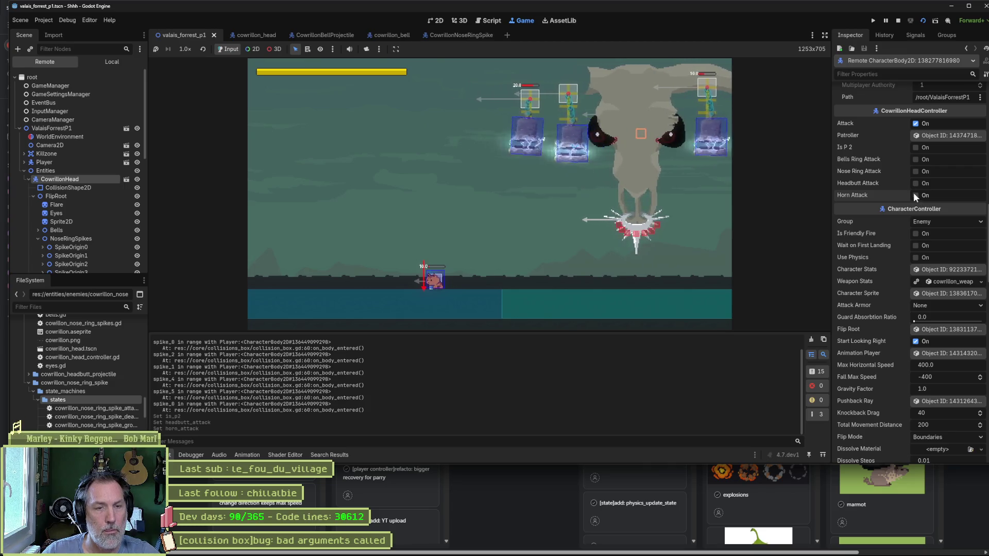
{"action": "key", "text": "F8"}
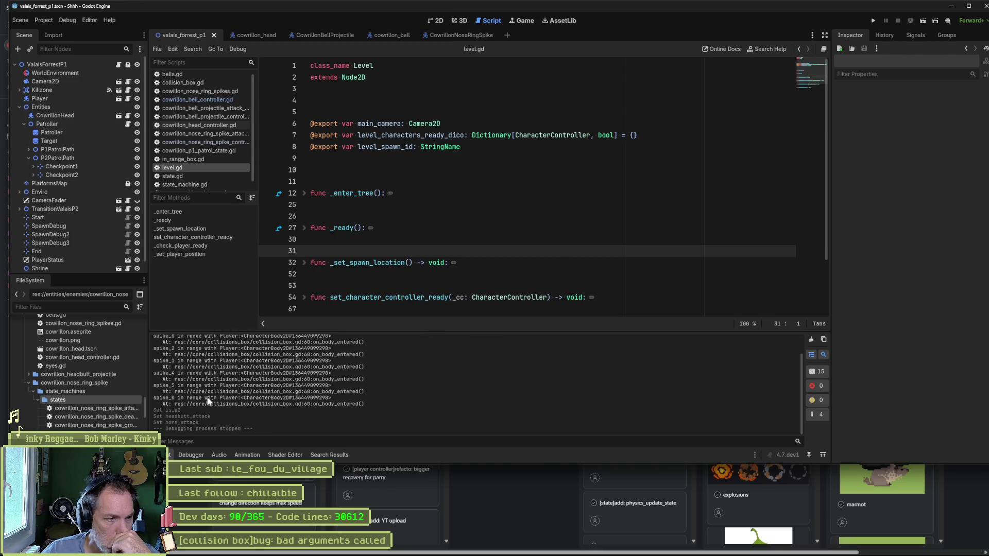
Step: Delete the SightBox and InRangeBox nodes from the CowrillonNoseRingSpike scene
{"action": "scroll", "coordinate": [190, 380], "scroll_direction": "up", "scroll_amount": 1}
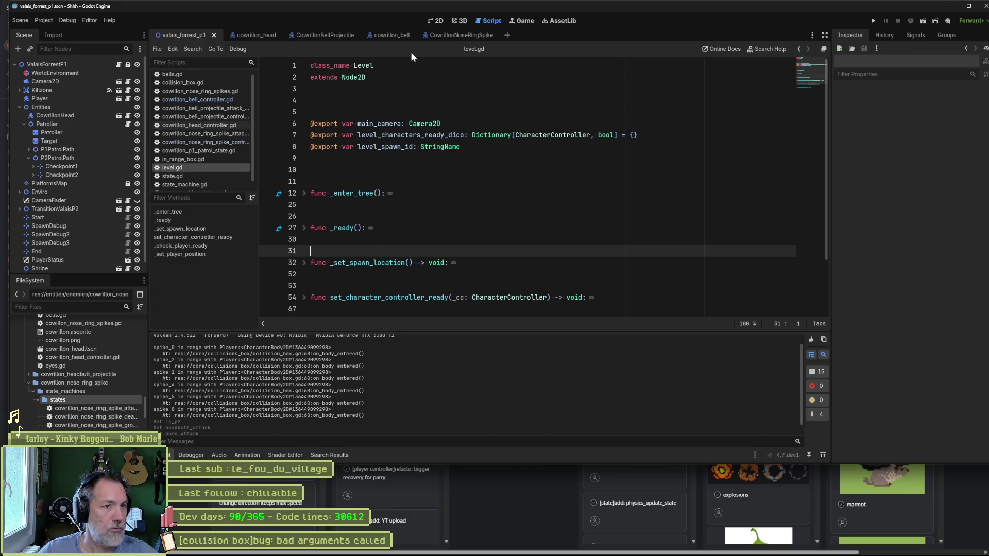
{"action": "left_click", "coordinate": [448, 35]}
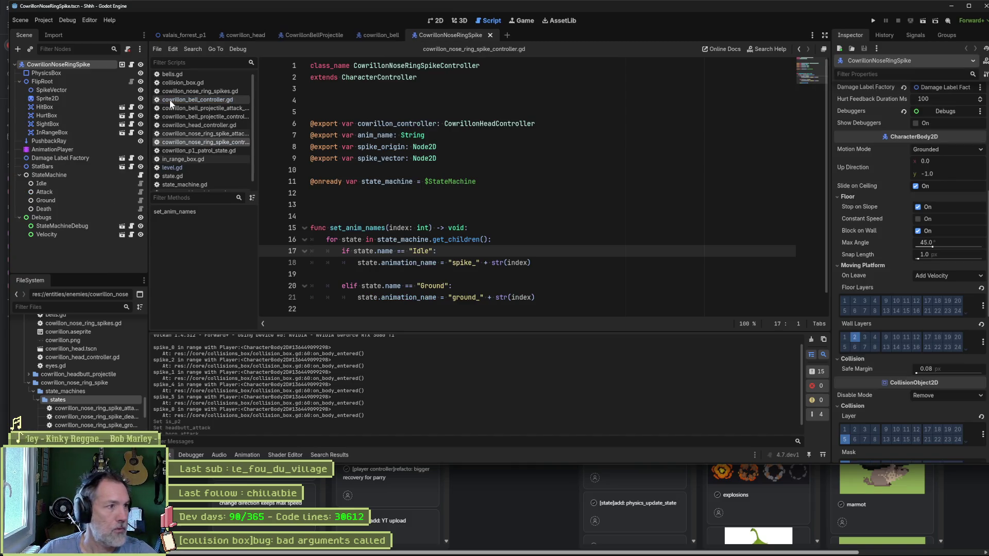
{"action": "left_click", "coordinate": [85, 129]}
{"action": "left_click", "coordinate": [82, 122], "text": "shift"}
{"action": "key", "text": "Delete"}
{"action": "key", "text": "Return"}
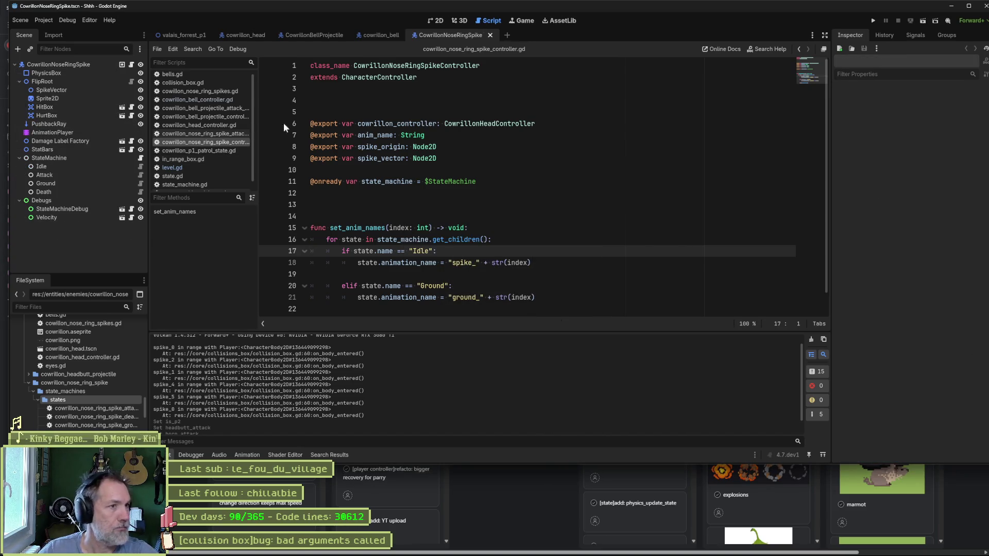
Step: Delete SightBox and InRangeBox from the CowrillonBellProjectile scene and save it
{"action": "left_click", "coordinate": [309, 35]}
{"action": "left_click", "coordinate": [88, 115]}
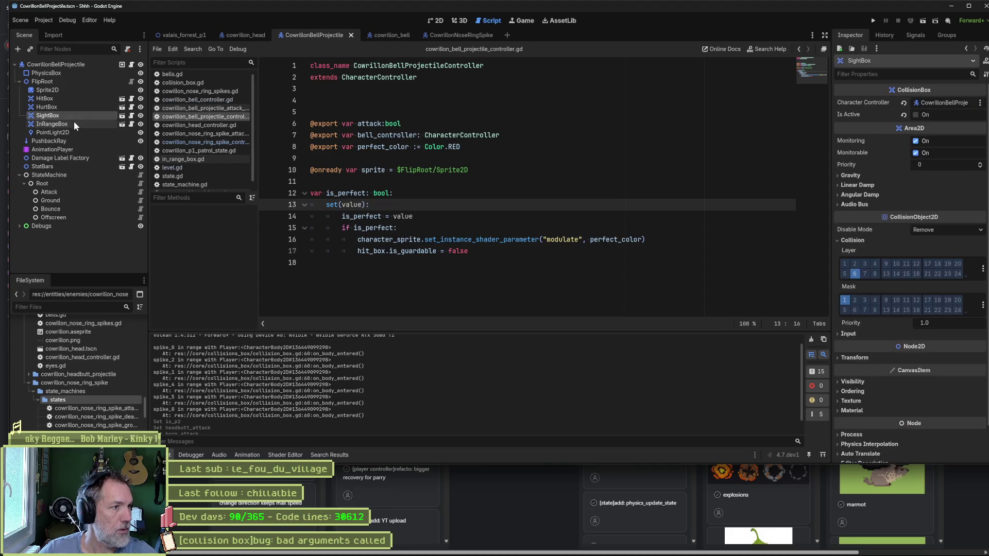
{"action": "left_click", "coordinate": [73, 124], "text": "shift"}
{"action": "key", "text": "Delete"}
{"action": "key", "text": "Return"}
{"action": "key", "text": "ctrl+s"}
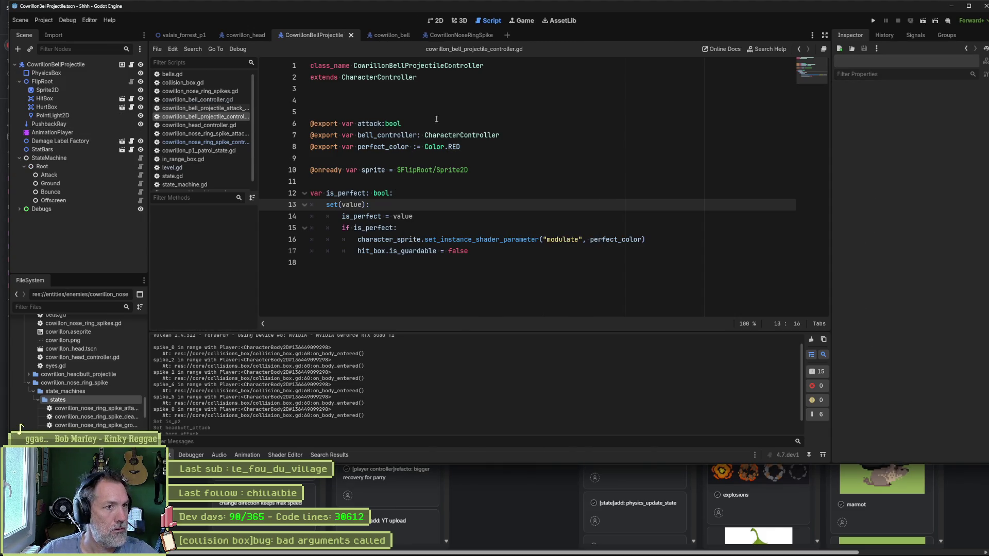
Step: From the cowrillon_bell scene, check the Debug menu, then start and stop a test run
{"action": "left_click", "coordinate": [388, 36]}
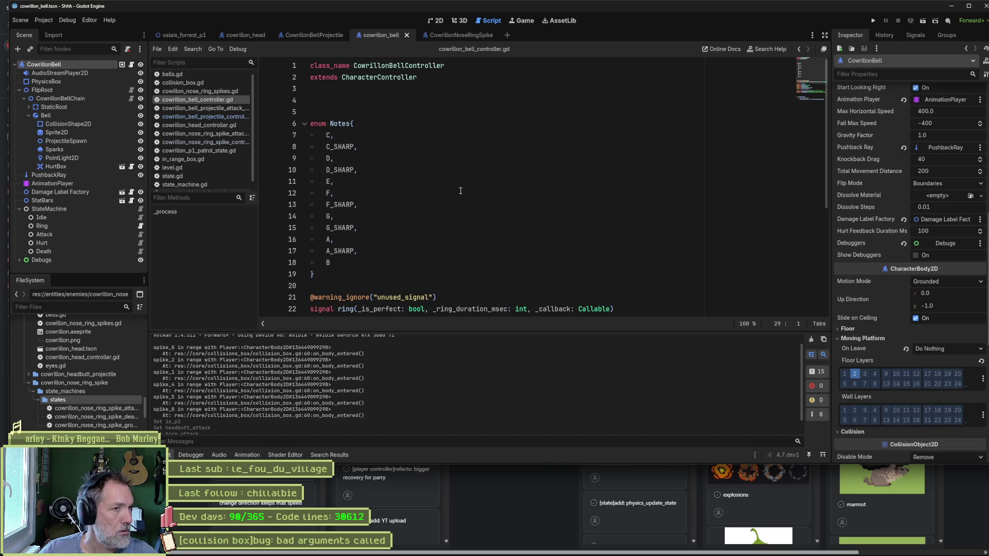
{"action": "left_click", "coordinate": [70, 21]}
{"action": "left_click", "coordinate": [70, 20]}
{"action": "key", "text": "F5"}
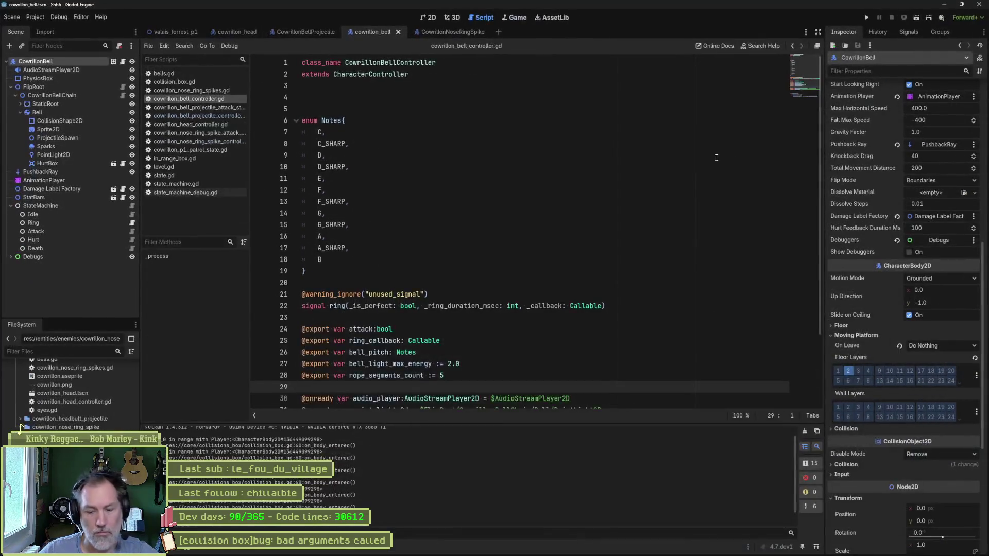
{"action": "key", "text": "F8"}
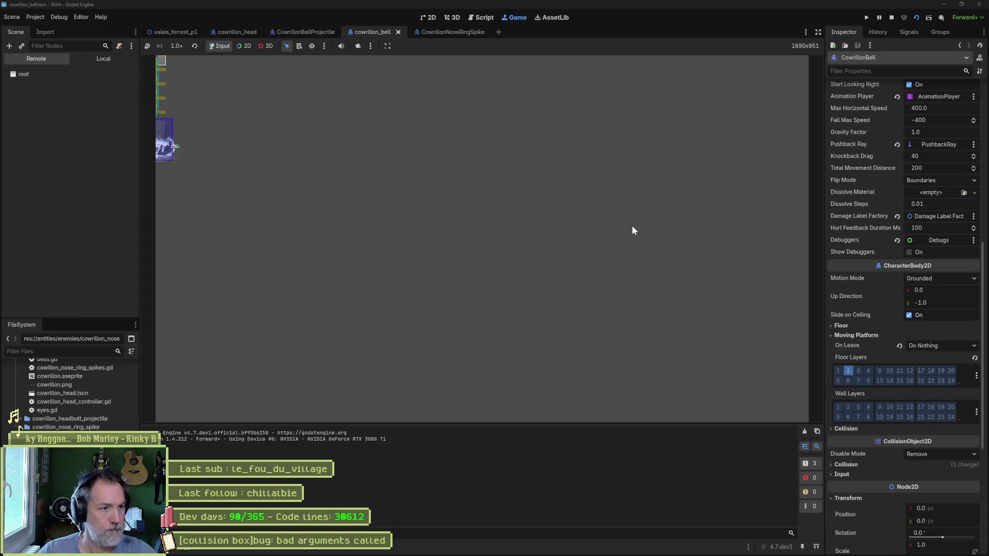
Step: Rerun the project, play the boss fight, and bring up the Debugger panel with its errors
{"action": "key", "text": "F5"}
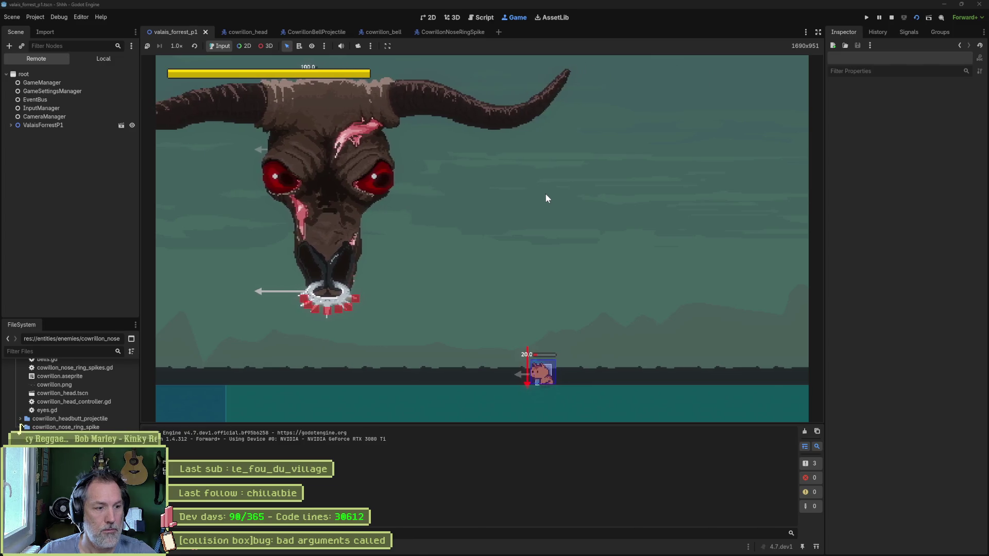
{"action": "left_click", "coordinate": [198, 549]}
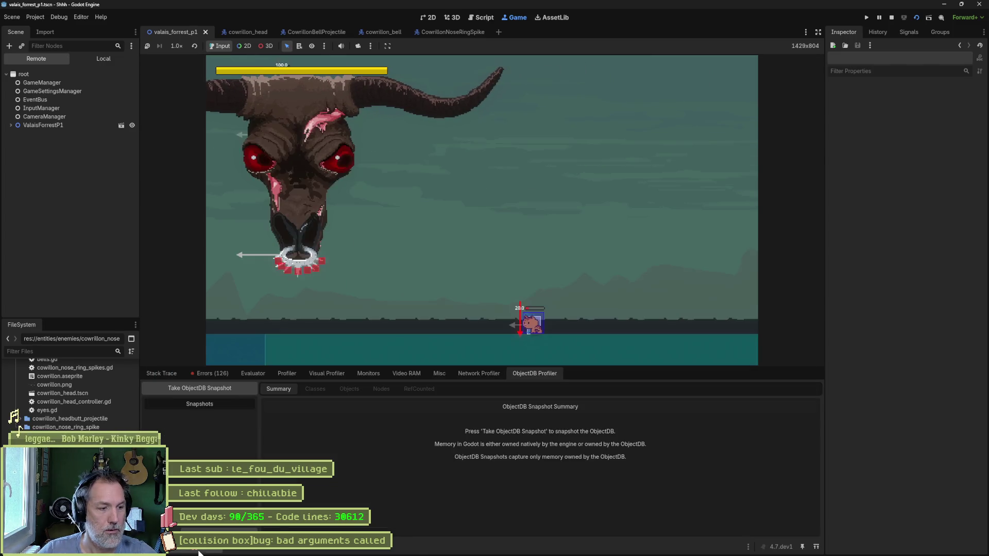
Step: Review the runtime errors, clear the list, and jump to the code line raising them
{"action": "left_click", "coordinate": [210, 373]}
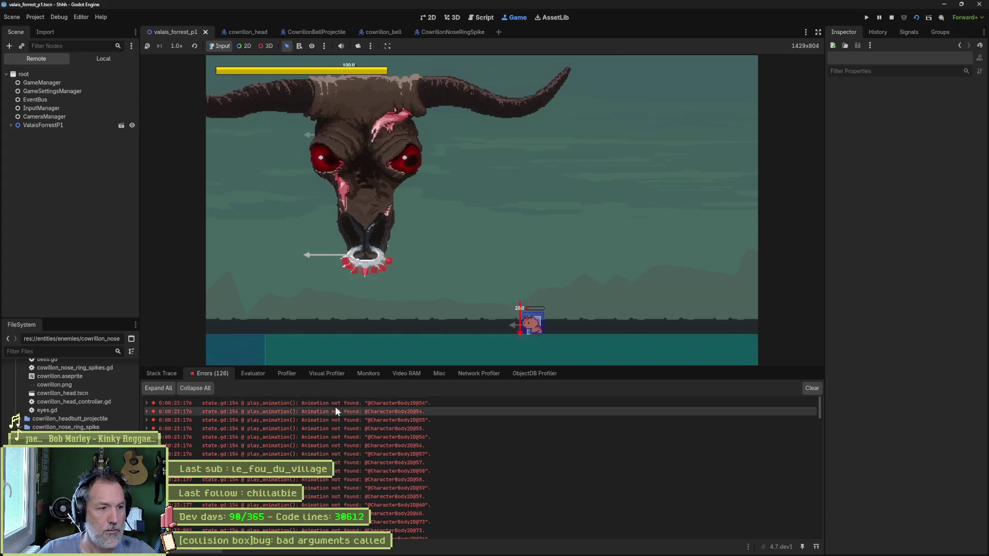
{"action": "mouse_move", "coordinate": [334, 406]}
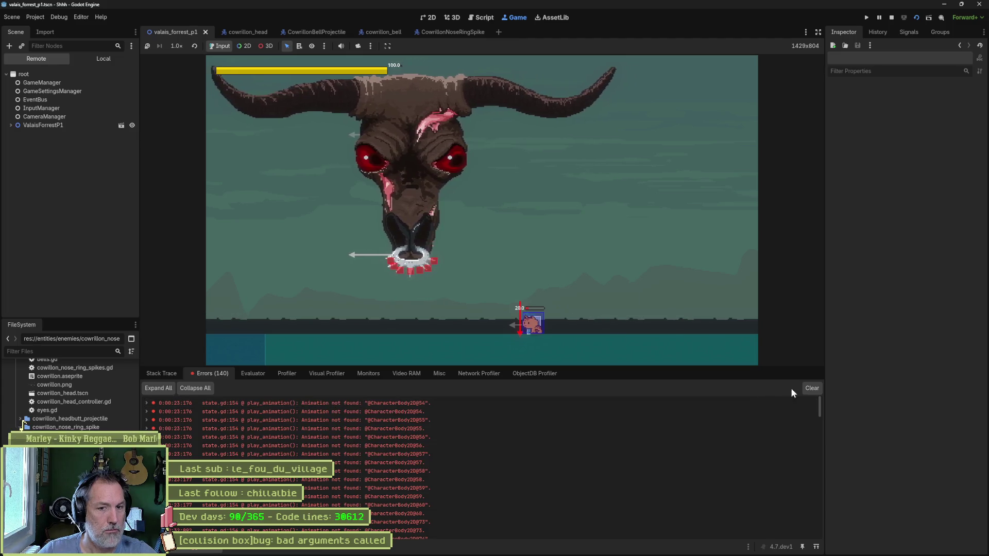
{"action": "left_click", "coordinate": [812, 387]}
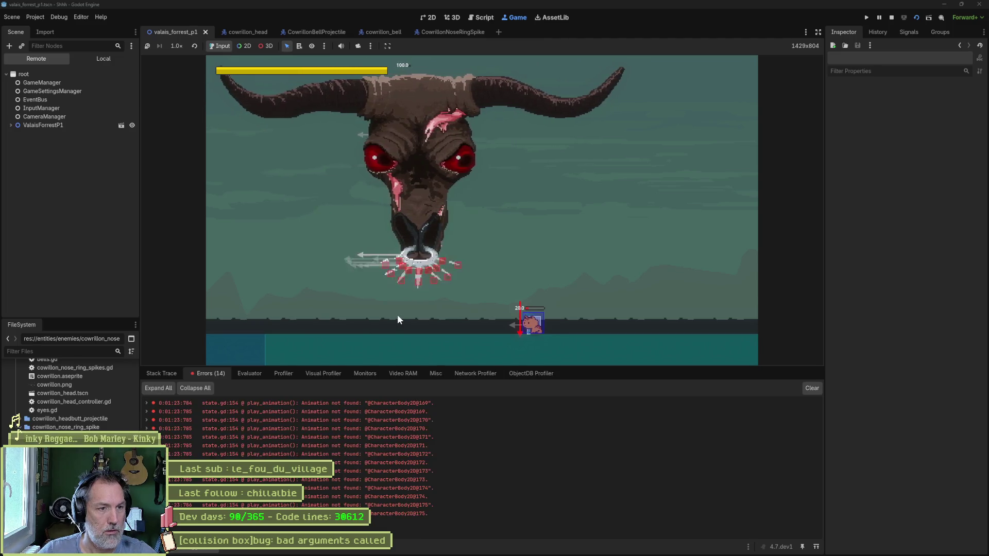
{"action": "left_click", "coordinate": [380, 401]}
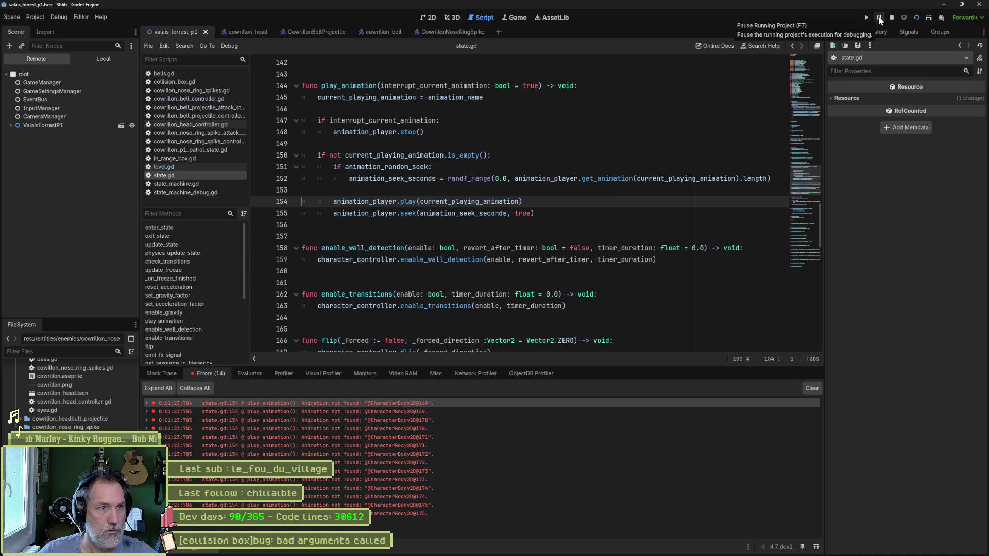
{"action": "left_click", "coordinate": [879, 17]}
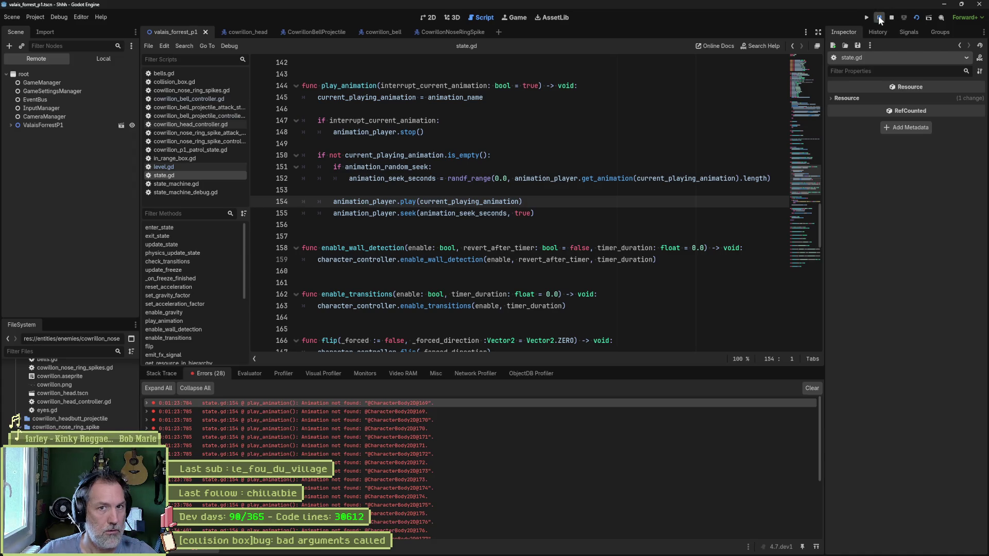
{"action": "left_click", "coordinate": [519, 18]}
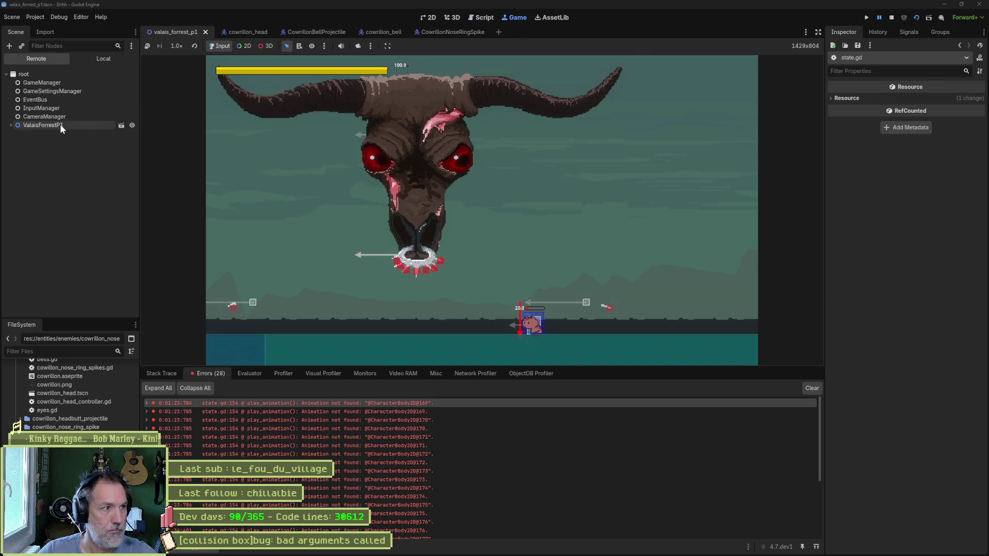
{"action": "double_click", "coordinate": [60, 125]}
{"action": "left_click", "coordinate": [52, 278]}
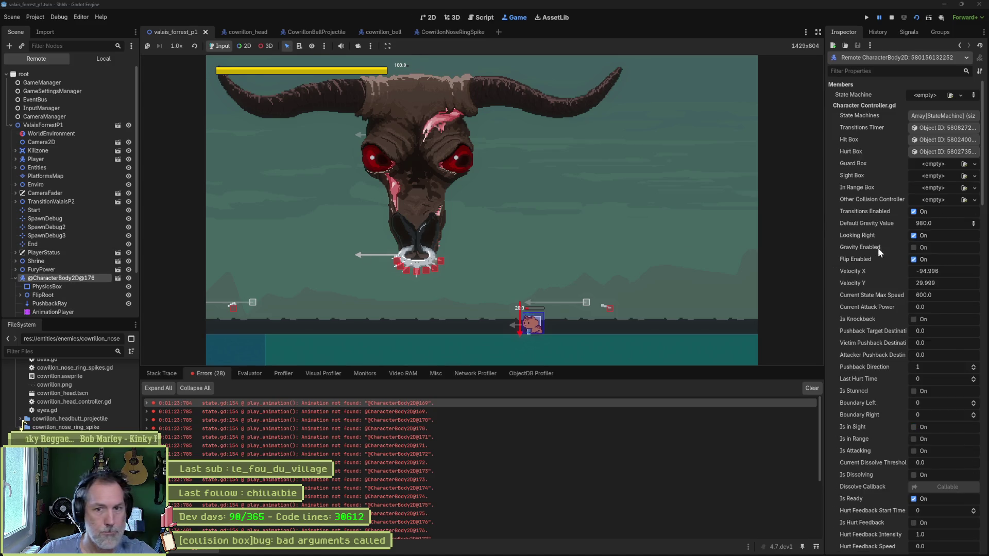
{"action": "scroll", "coordinate": [880, 257], "scroll_direction": "down", "scroll_amount": 6}
{"action": "scroll", "coordinate": [85, 289], "scroll_direction": "down", "scroll_amount": 2}
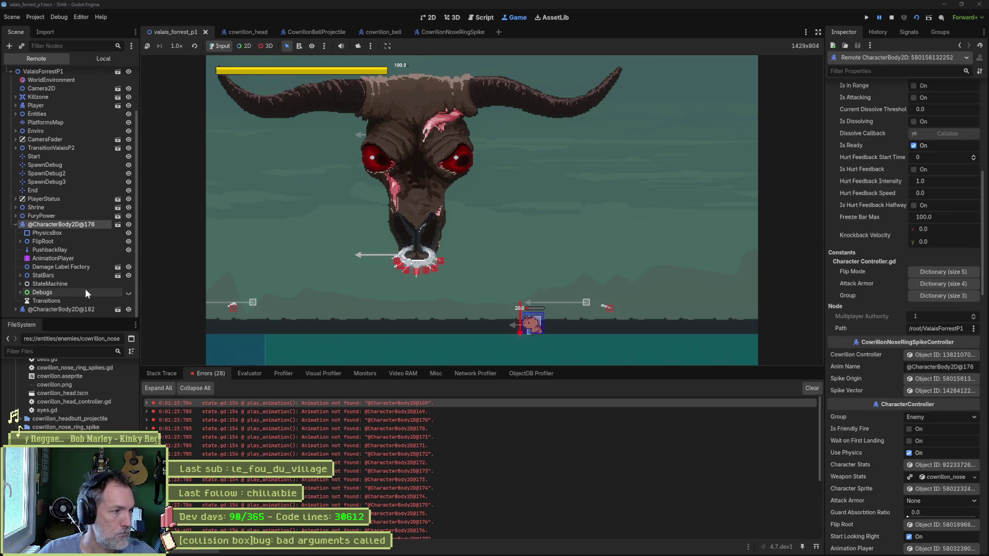
{"action": "double_click", "coordinate": [51, 285]}
Step: Compare animation names on the spike's Attack and Ground states and the boss's Idle and Attack, then stop
{"action": "left_click", "coordinate": [61, 268]}
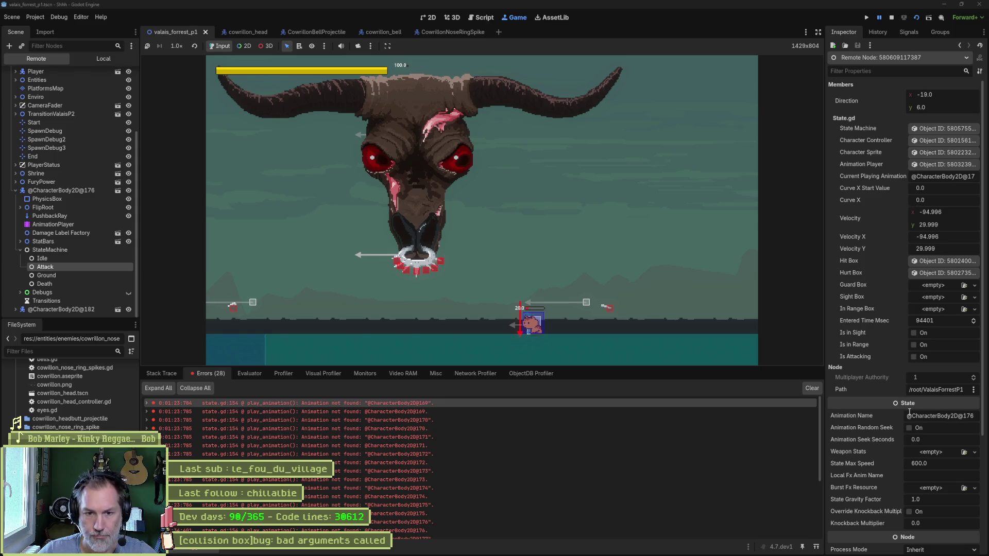
{"action": "left_click", "coordinate": [941, 417]}
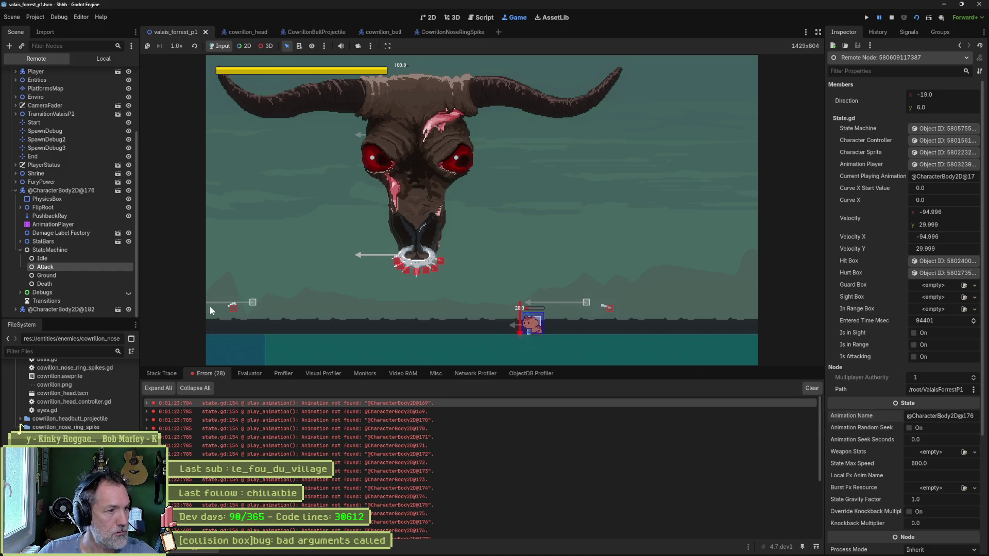
{"action": "left_click", "coordinate": [68, 275]}
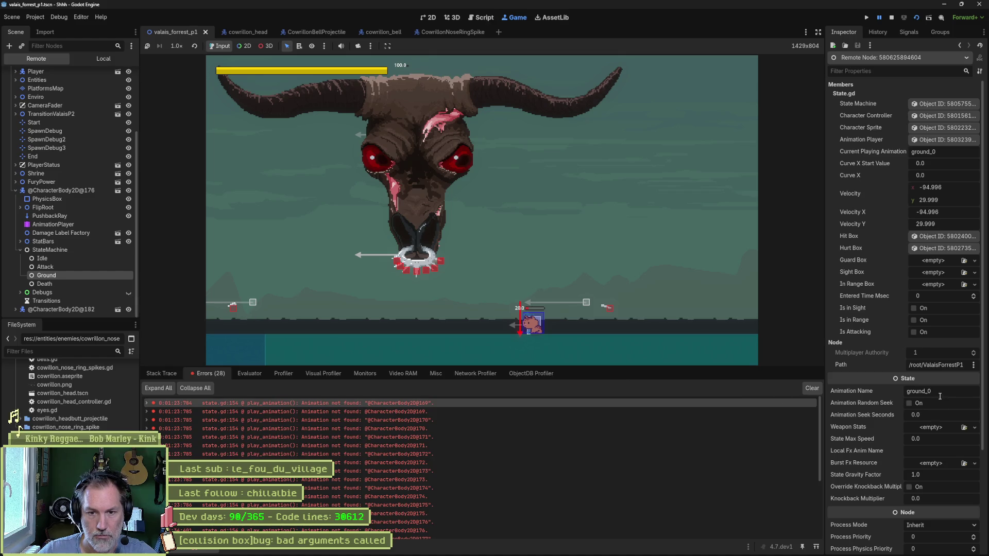
{"action": "left_click", "coordinate": [78, 258]}
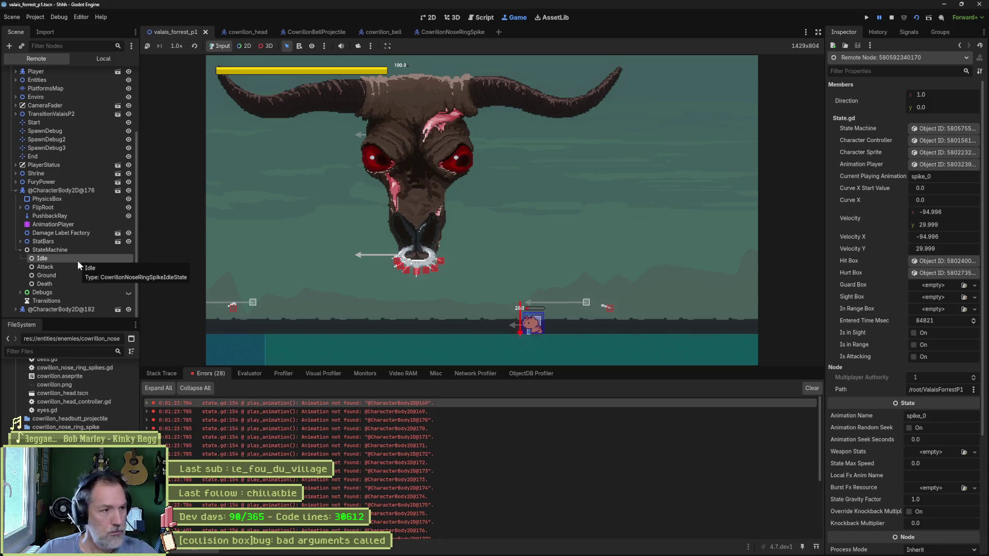
{"action": "left_click", "coordinate": [81, 268]}
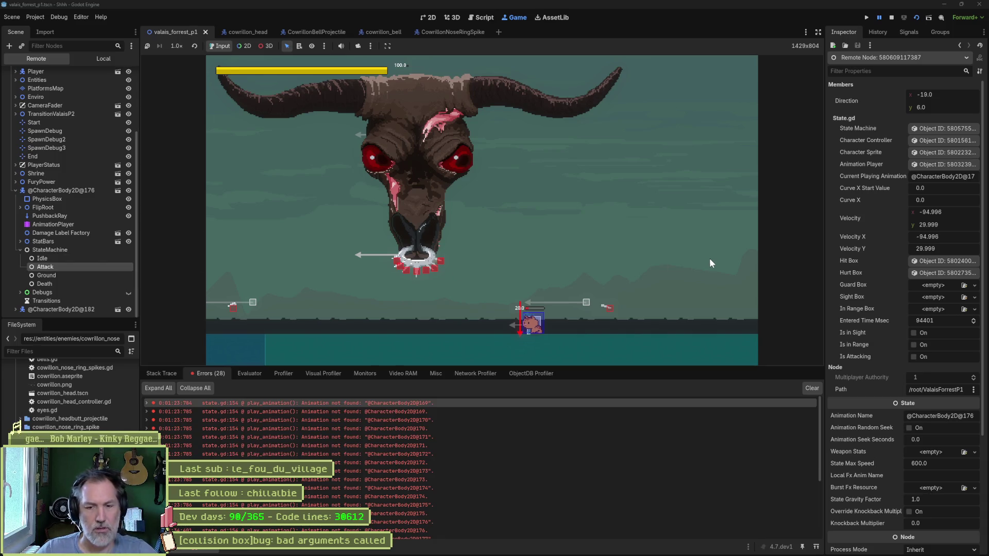
{"action": "left_click", "coordinate": [891, 22]}
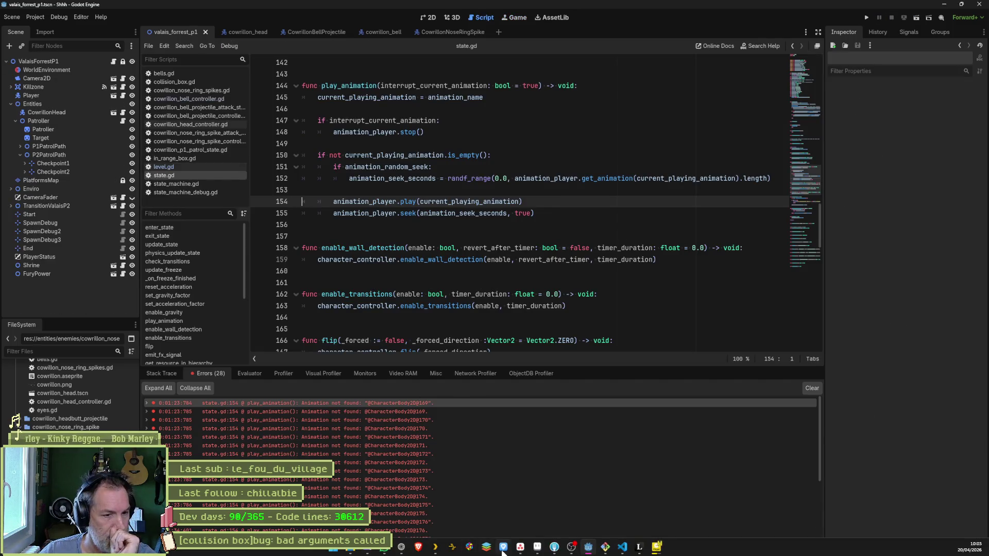
Step: Drag the nose-ring animation-name card from Sprint to In progress and the collision box bad-arguments card to Complete
{"action": "left_click", "coordinate": [519, 548]}
{"action": "left_click", "coordinate": [536, 168]}
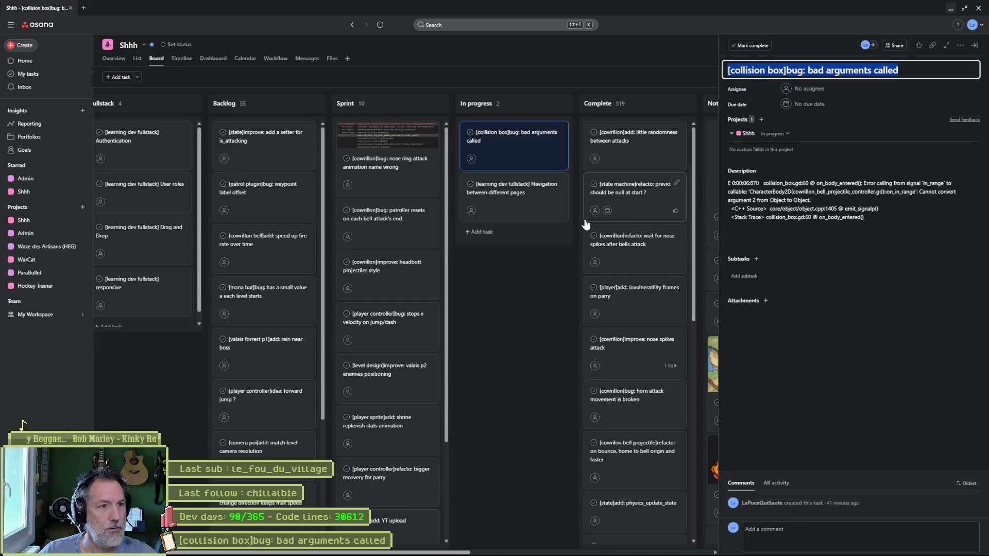
{"action": "left_click", "coordinate": [527, 289]}
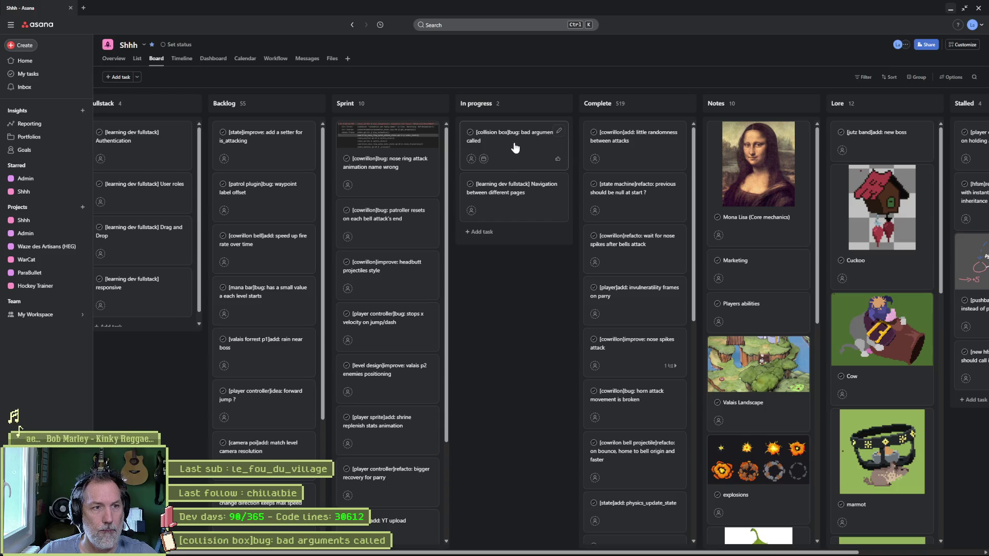
{"action": "mouse_move", "coordinate": [383, 149]}
{"action": "left_mouse_down"}
{"action": "mouse_move", "coordinate": [472, 149]}
{"action": "mouse_move", "coordinate": [493, 175]}
{"action": "left_mouse_up"}
{"action": "left_click_drag", "start_coordinate": [490, 217], "coordinate": [638, 145]}
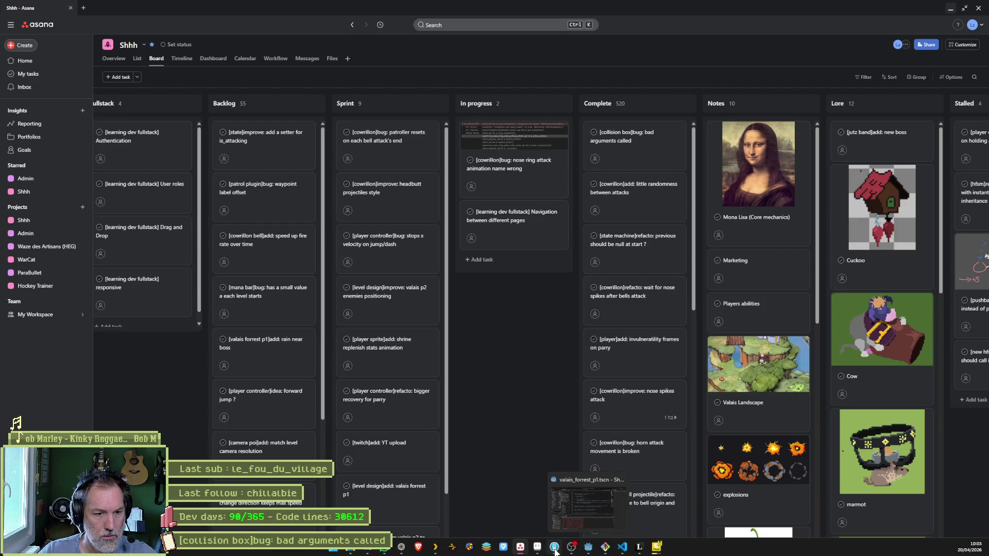
{"action": "left_click", "coordinate": [555, 547]}
{"action": "left_click", "coordinate": [588, 547]}
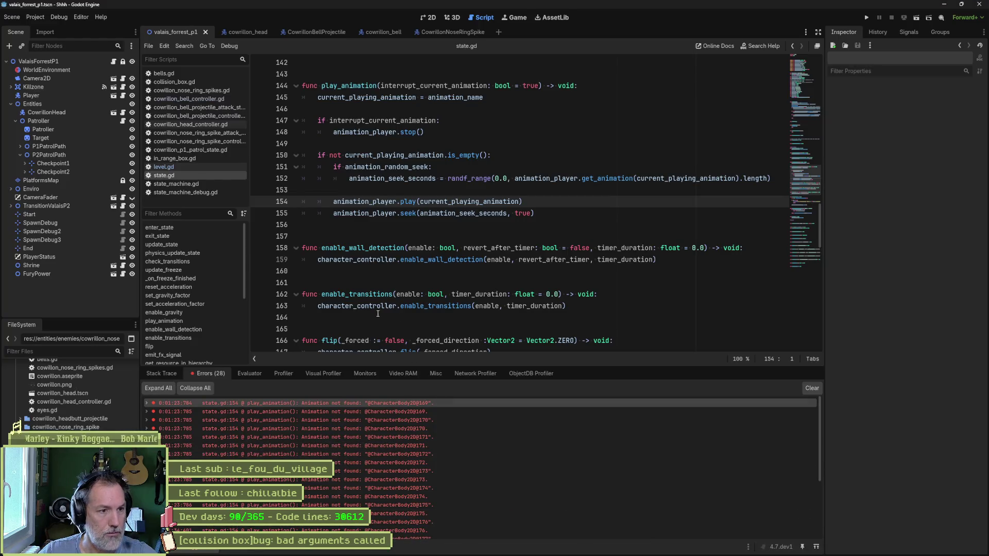
Step: Show the Output log and delete the print_debug "in range with" line in collision_box.gd's on_body_entered
{"action": "left_click", "coordinate": [168, 372]}
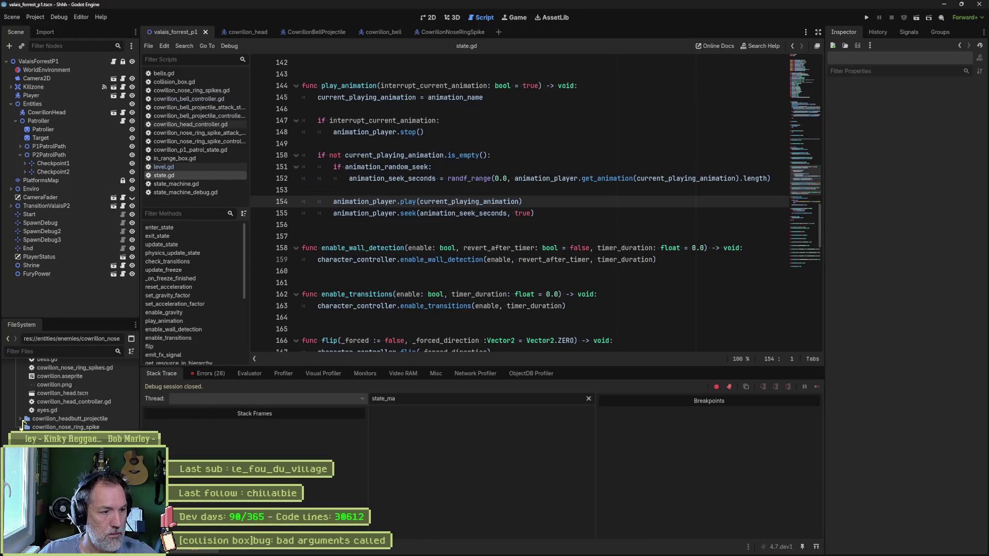
{"action": "key", "text": "alt+o"}
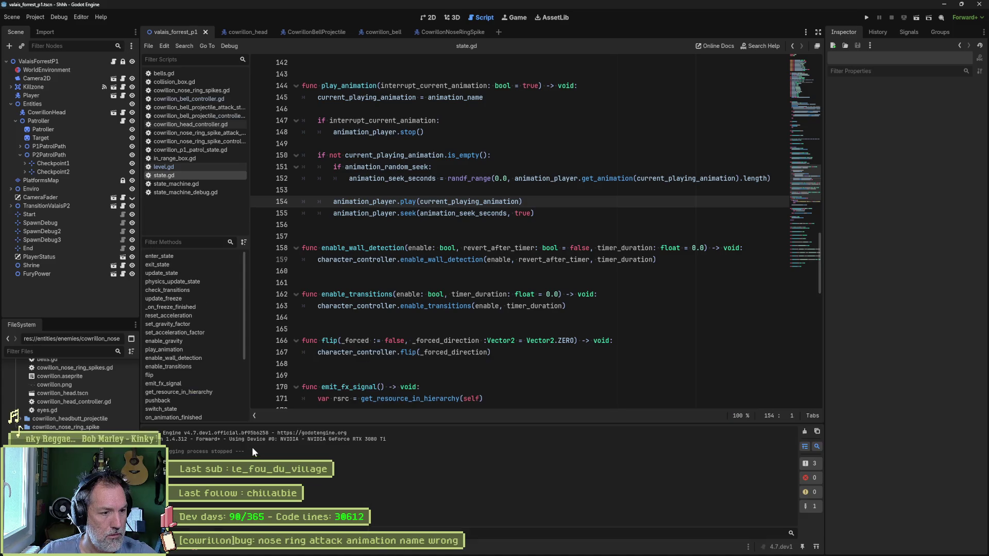
{"action": "left_click", "coordinate": [195, 82]}
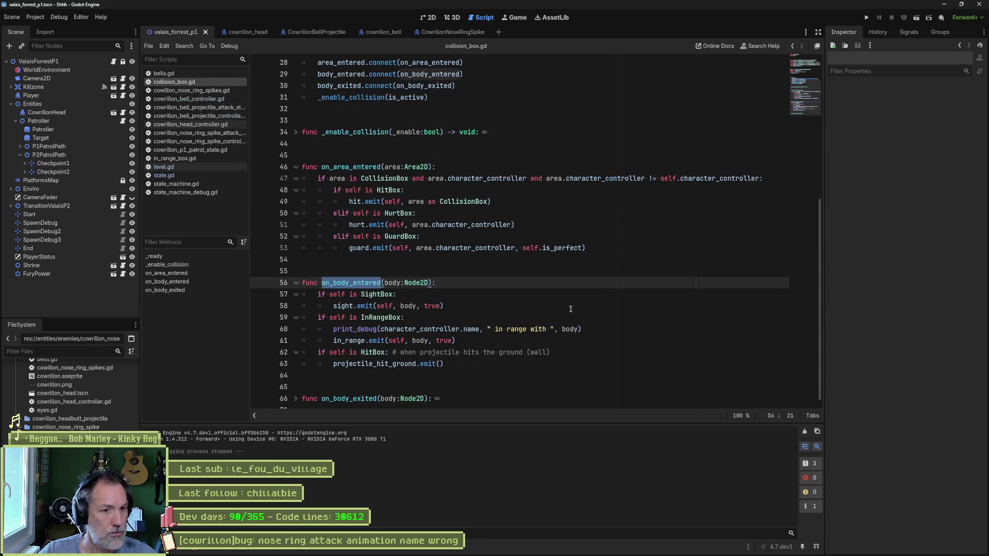
{"action": "triple_click", "coordinate": [593, 328]}
{"action": "key", "text": "BackSpace"}
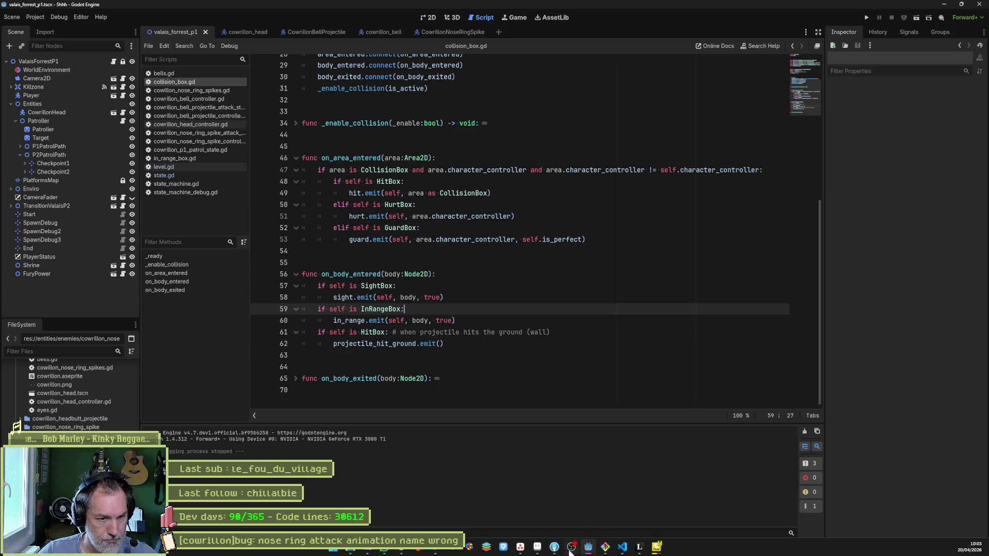
{"action": "left_click", "coordinate": [571, 548]}
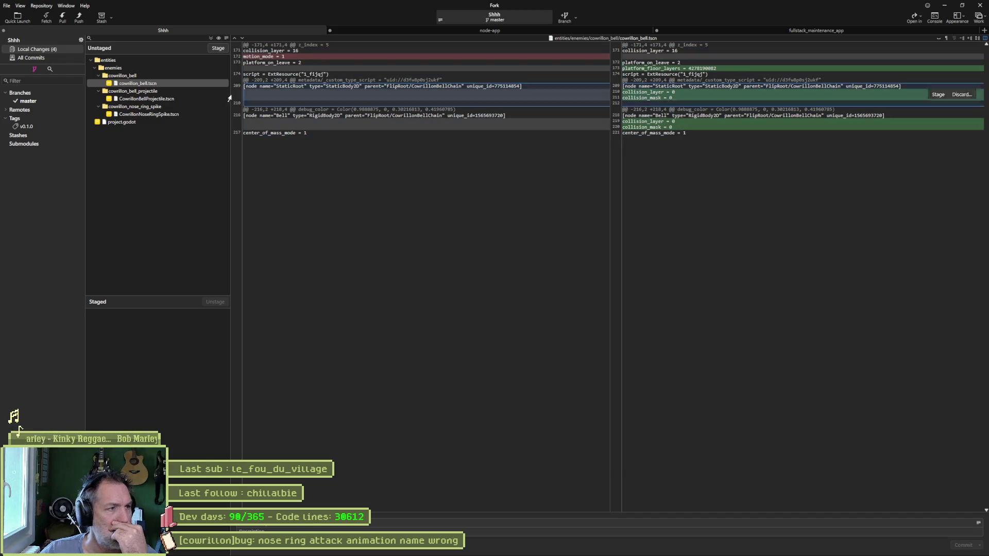
Step: Review the diffs of CowrillonBellProjectile.tscn and CowrillonNoseRingSpike.tscn
{"action": "left_click", "coordinate": [150, 98]}
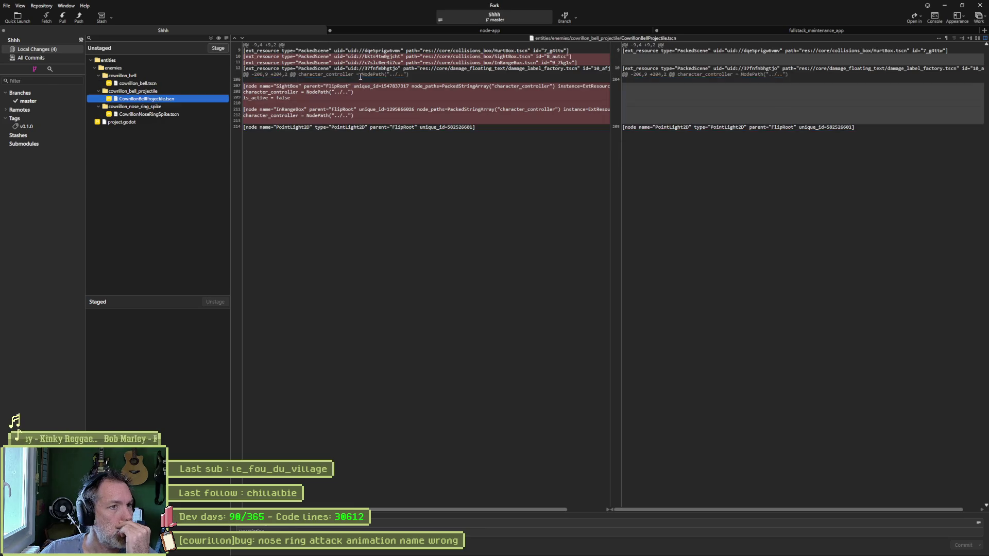
{"action": "mouse_move", "coordinate": [478, 71]}
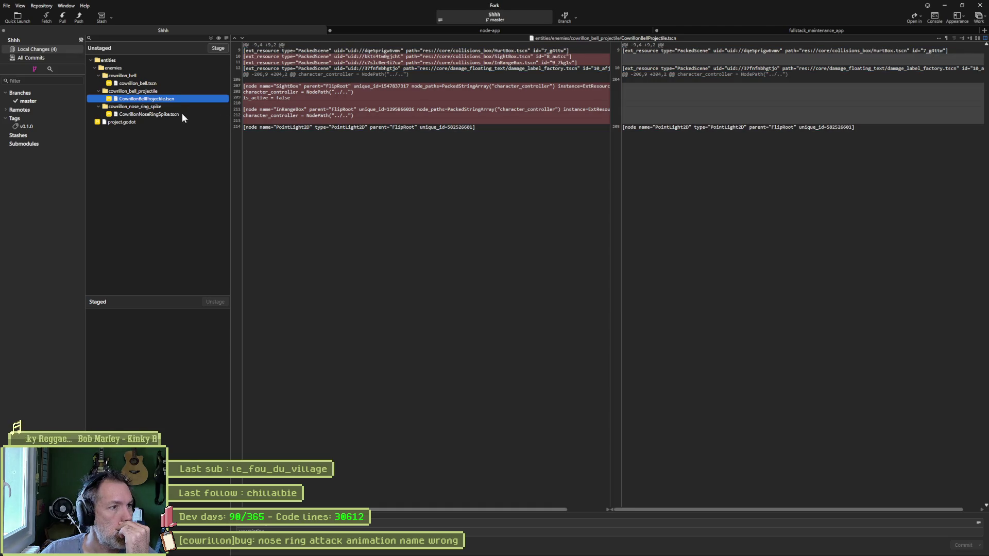
{"action": "left_click", "coordinate": [181, 114]}
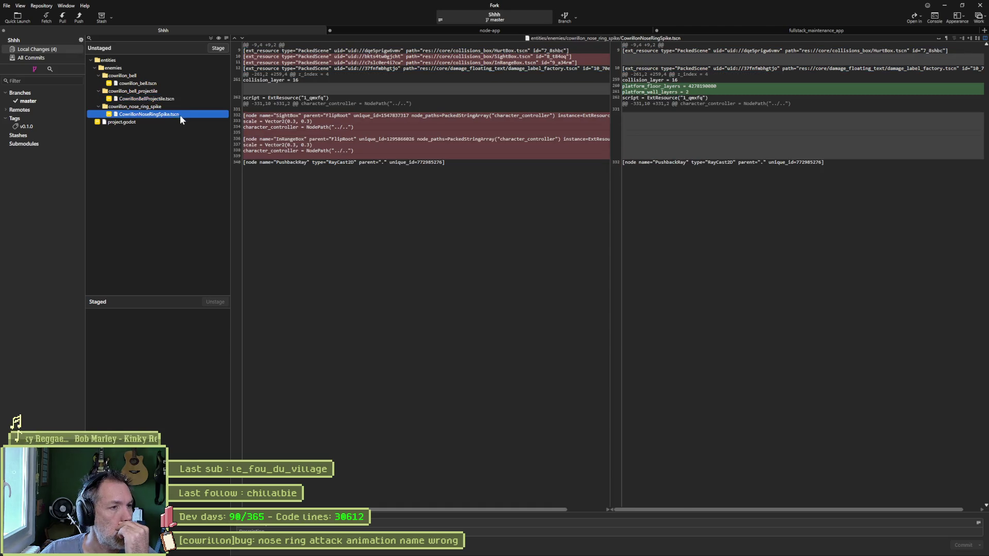
Step: Stage all four files, commit them with a message ending 'wrong collision matrix', and push master to origin
{"action": "left_click", "coordinate": [210, 39]}
{"action": "type", "text": "wrong collision matrix"}
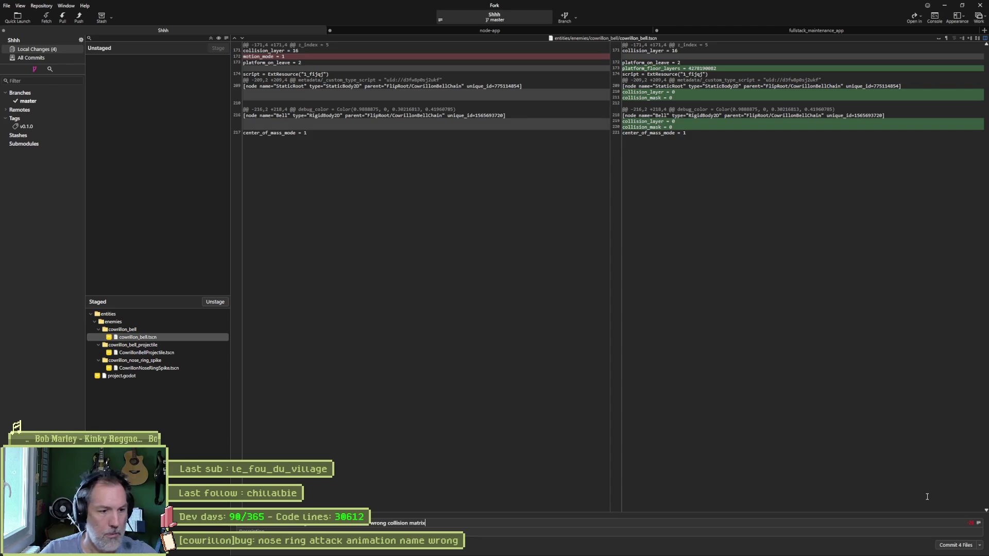
{"action": "key", "text": "ctrl+Return"}
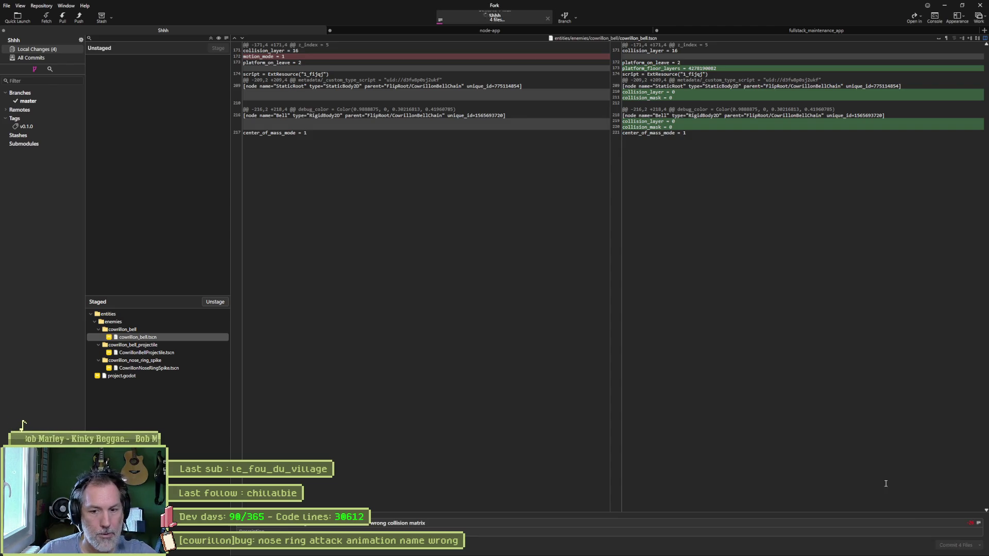
{"action": "key", "text": "ctrl+shift+p"}
{"action": "left_click", "coordinate": [544, 305]}
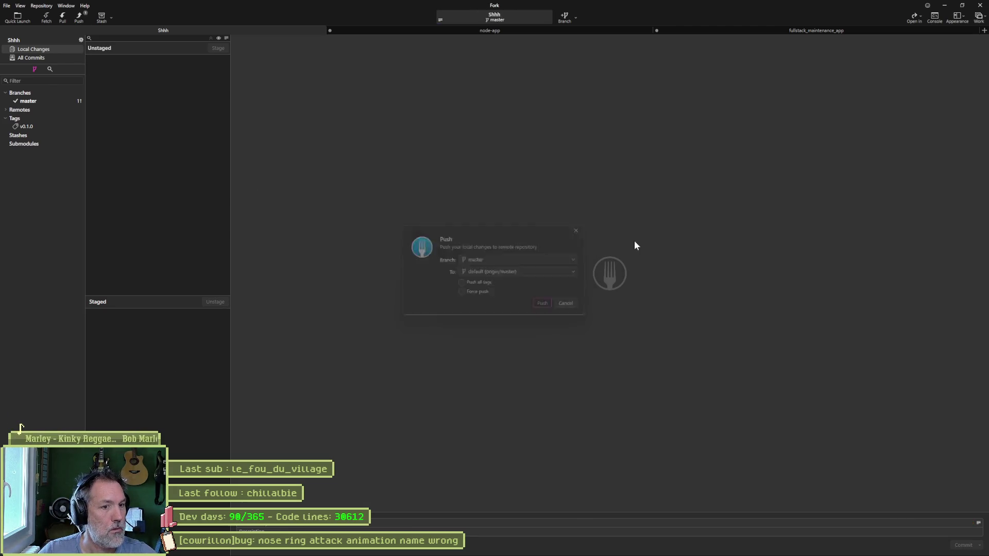
{"action": "left_click", "coordinate": [946, 7]}
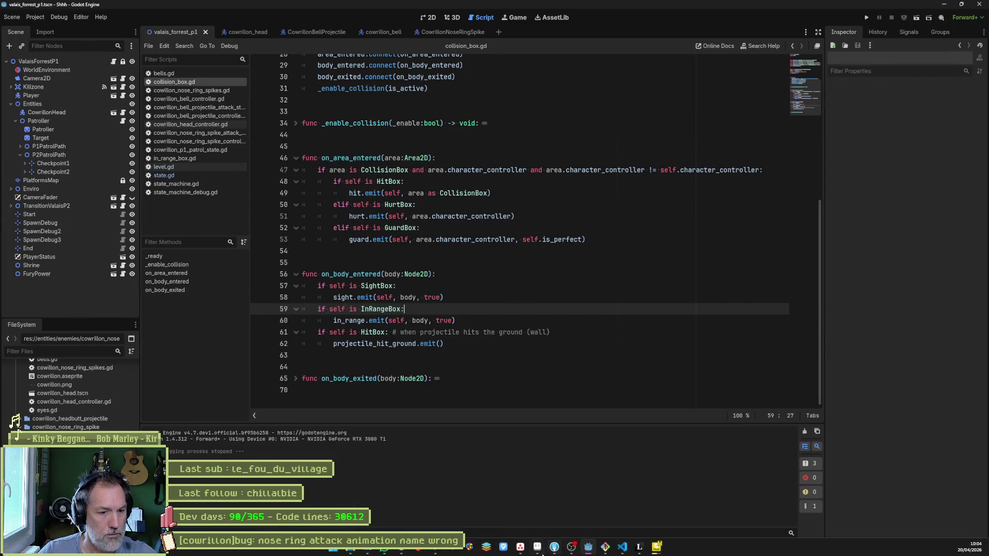
{"action": "left_click", "coordinate": [520, 547]}
Step: Set the nose ring animation-name bug's description to 'attack state name is wrong for spikes'
{"action": "left_click", "coordinate": [506, 158]}
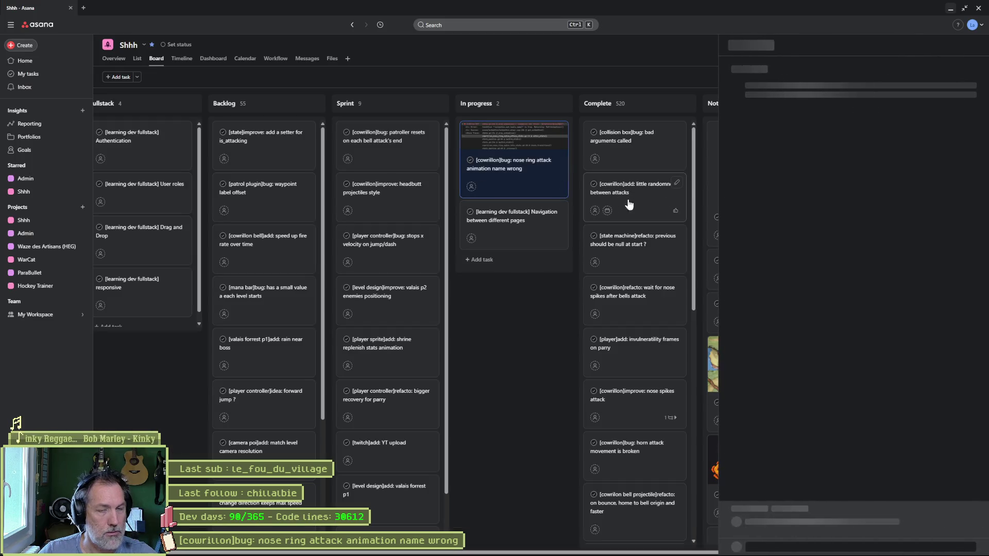
{"action": "left_click", "coordinate": [767, 192]}
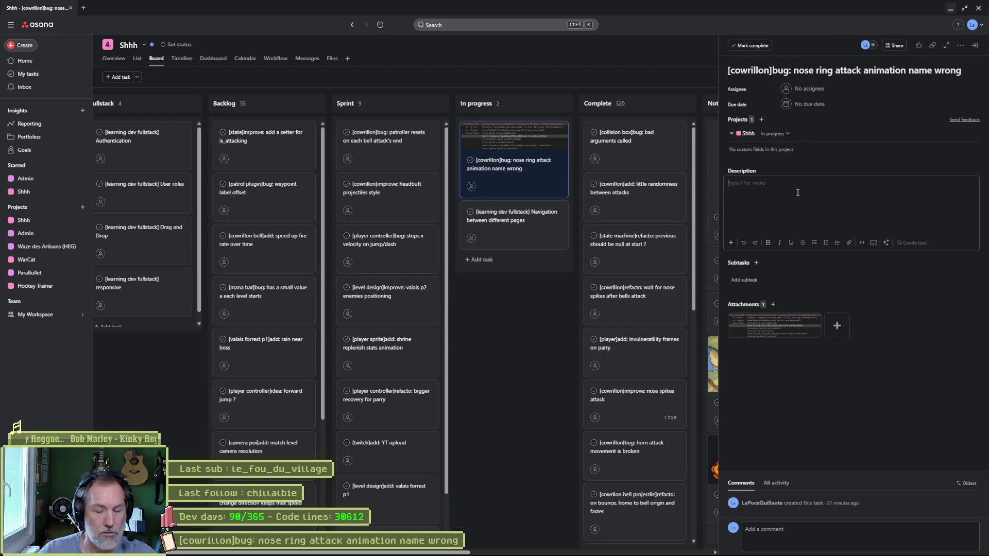
{"action": "type", "text": "attack "}
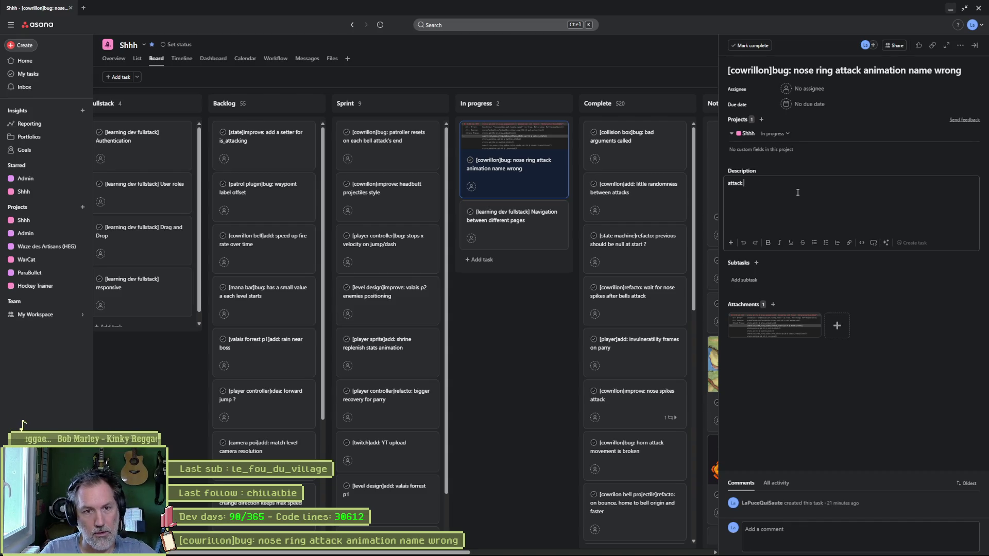
{"action": "type", "text": "state name is wr"}
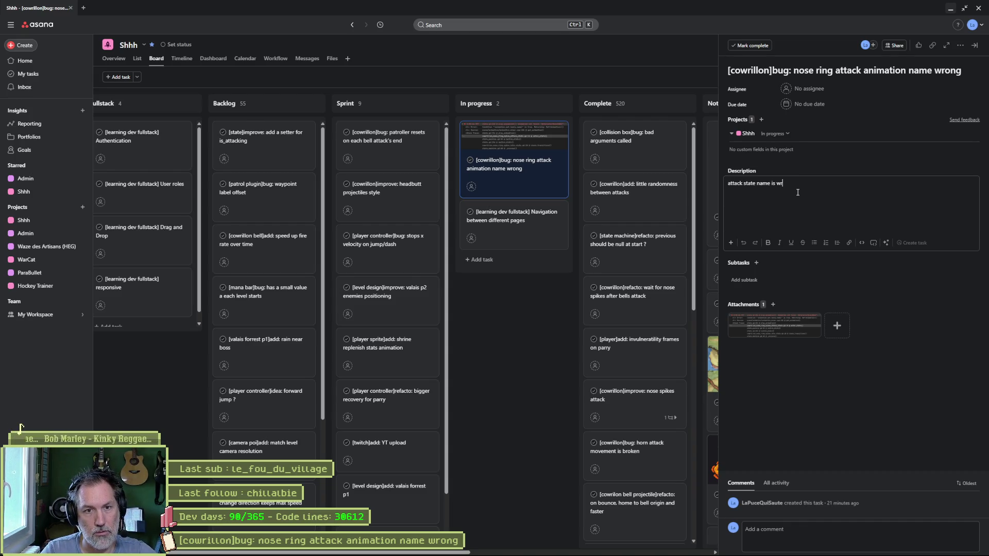
{"action": "type", "text": "ong for spikes"}
{"action": "key", "text": "Return"}
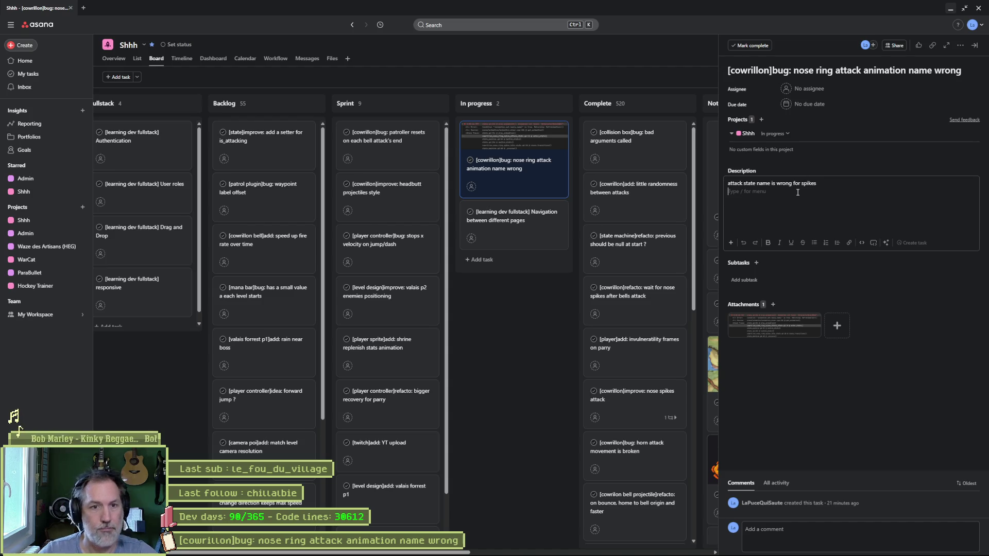
{"action": "left_click", "coordinate": [551, 170]}
{"action": "key", "text": "alt+Tab"}
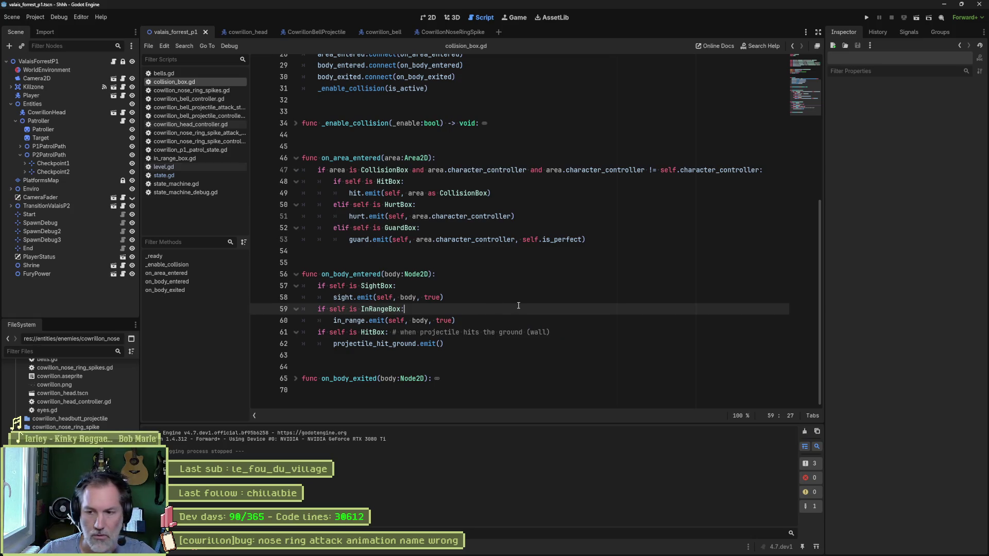
{"action": "mouse_move", "coordinate": [515, 555]}
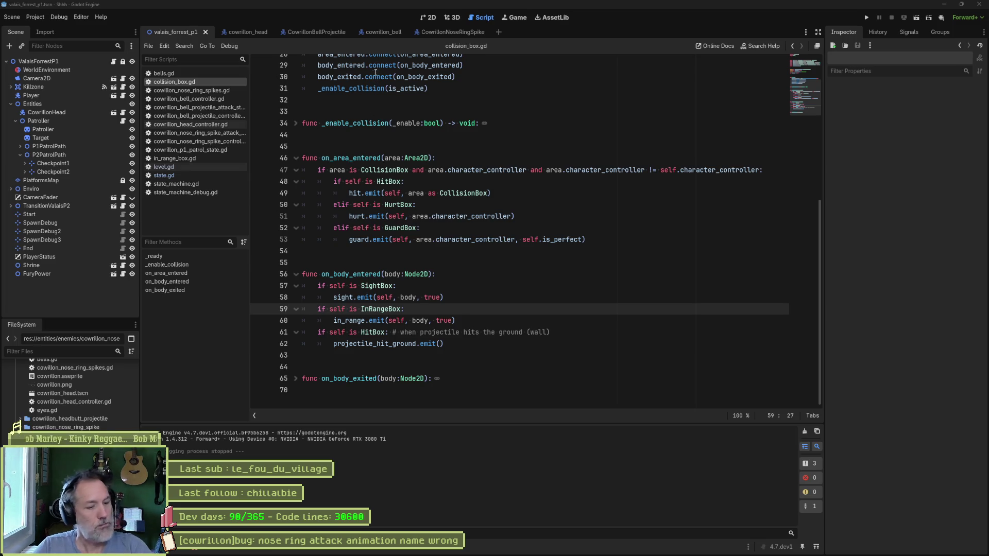
{"action": "mouse_move", "coordinate": [368, 85]}
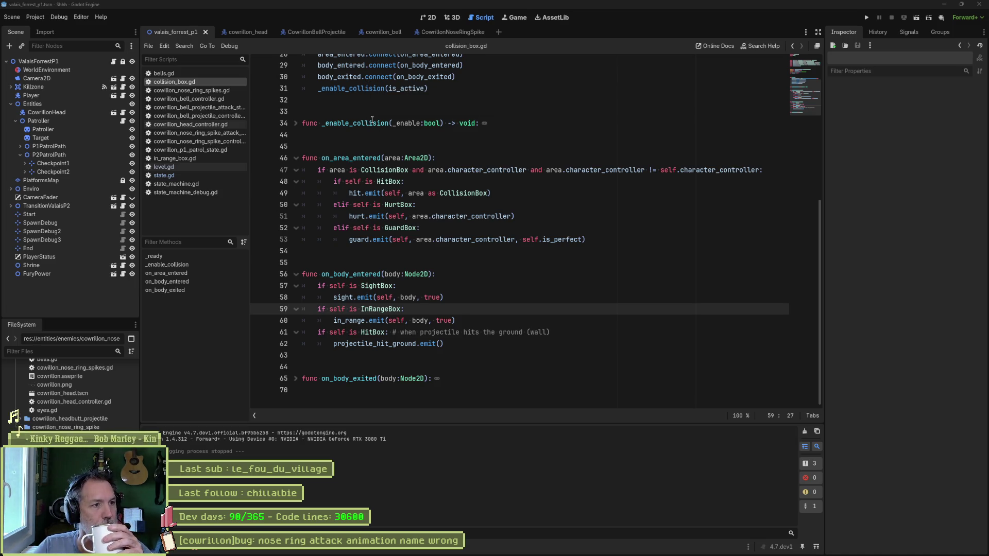
Step: Close the other scripts and jump to set_anim_names to review its state-naming loop
{"action": "right_click", "coordinate": [216, 90]}
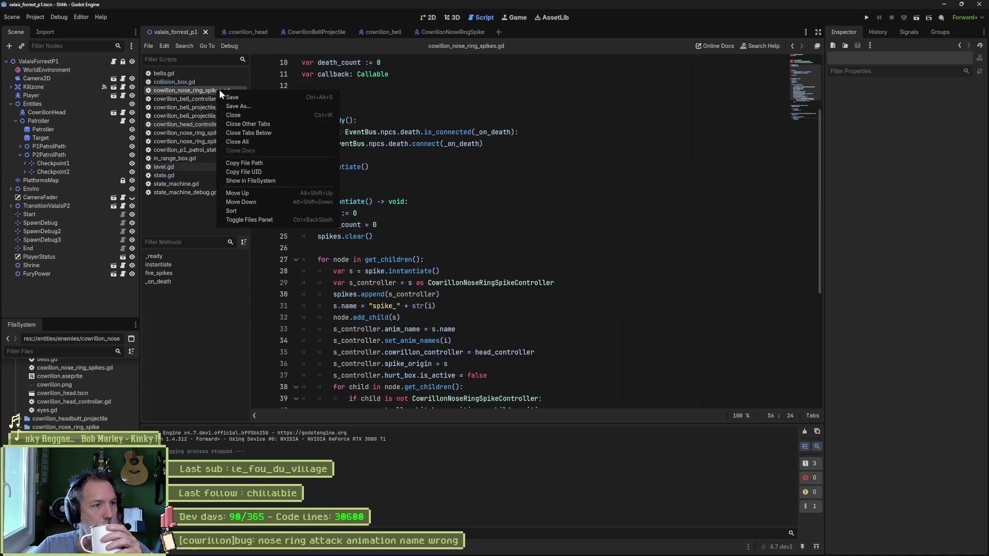
{"action": "left_click", "coordinate": [252, 123]}
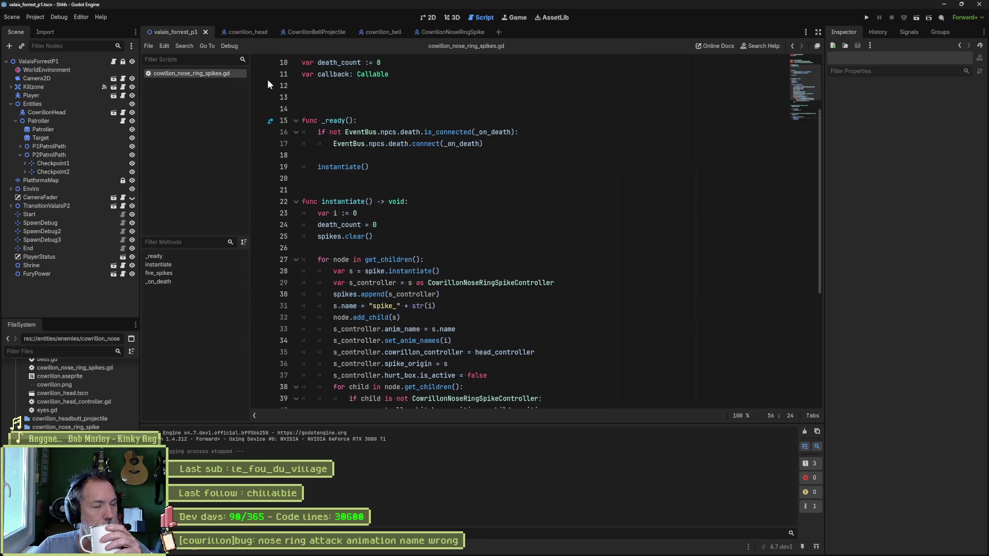
{"action": "left_click_drag", "start_coordinate": [476, 308], "coordinate": [479, 298]}
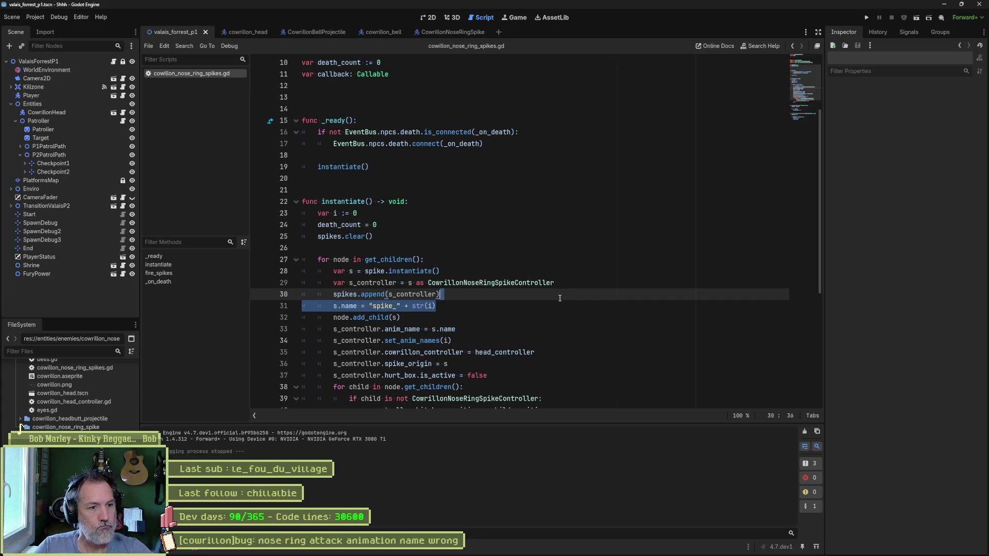
{"action": "left_click", "coordinate": [429, 340]}
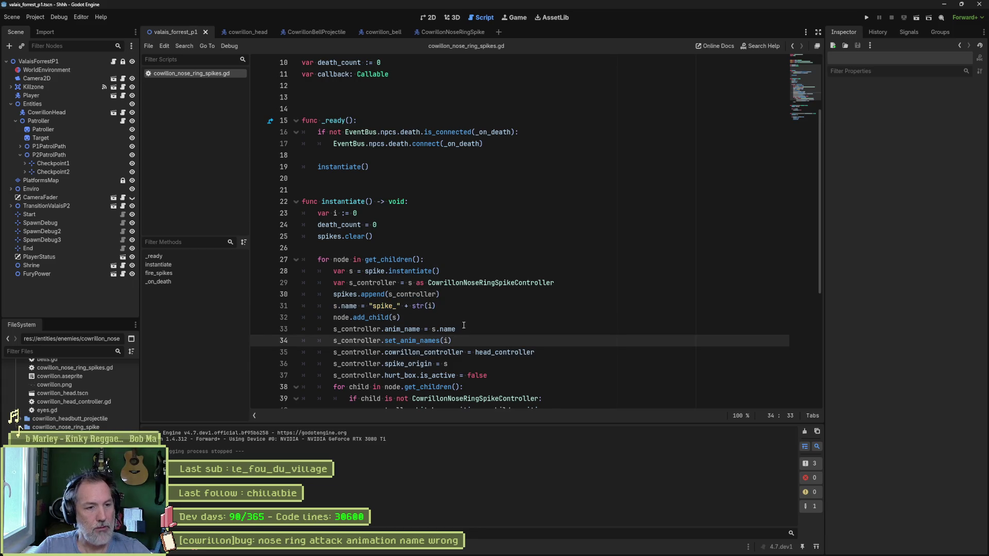
{"action": "left_click", "coordinate": [429, 341], "text": "ctrl"}
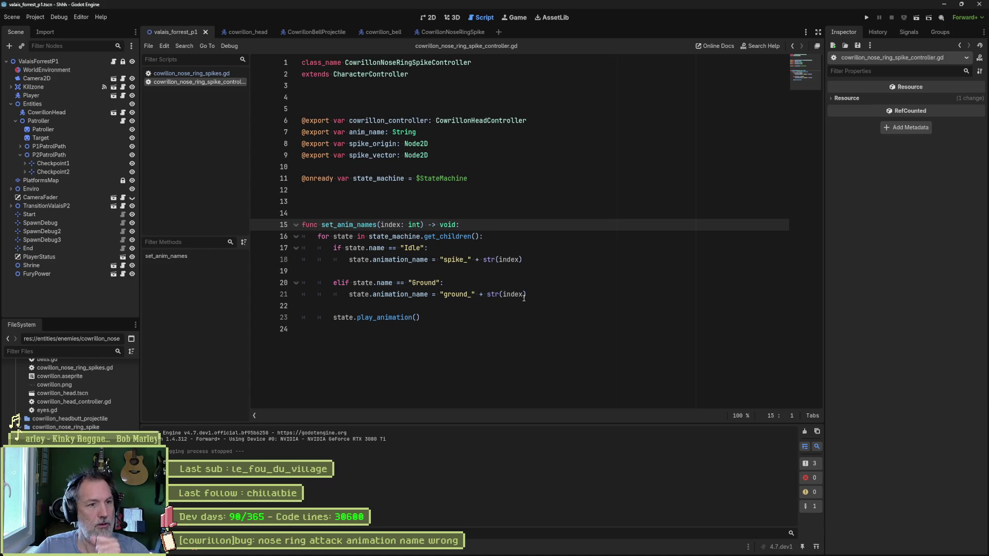
{"action": "left_click_drag", "start_coordinate": [515, 294], "coordinate": [563, 226]}
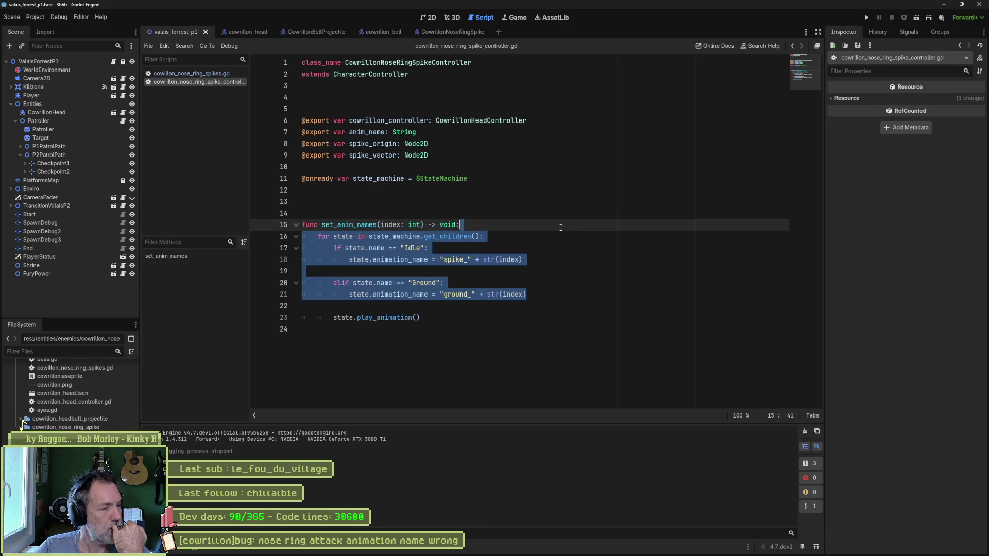
Step: Inspect the Attack state in the CowrillonNoseRingSpike scene, then open state.gd via quick open
{"action": "left_click", "coordinate": [455, 33]}
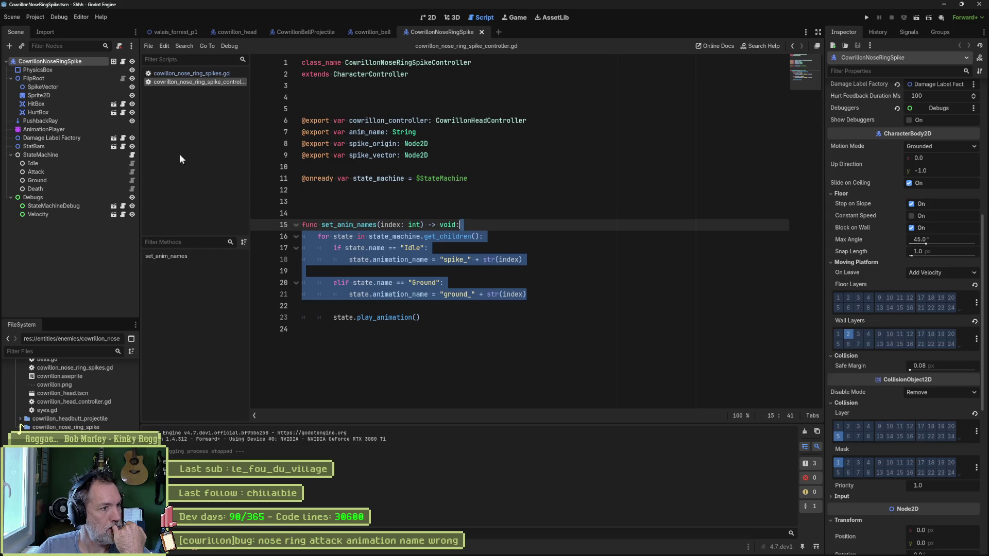
{"action": "left_click", "coordinate": [80, 172]}
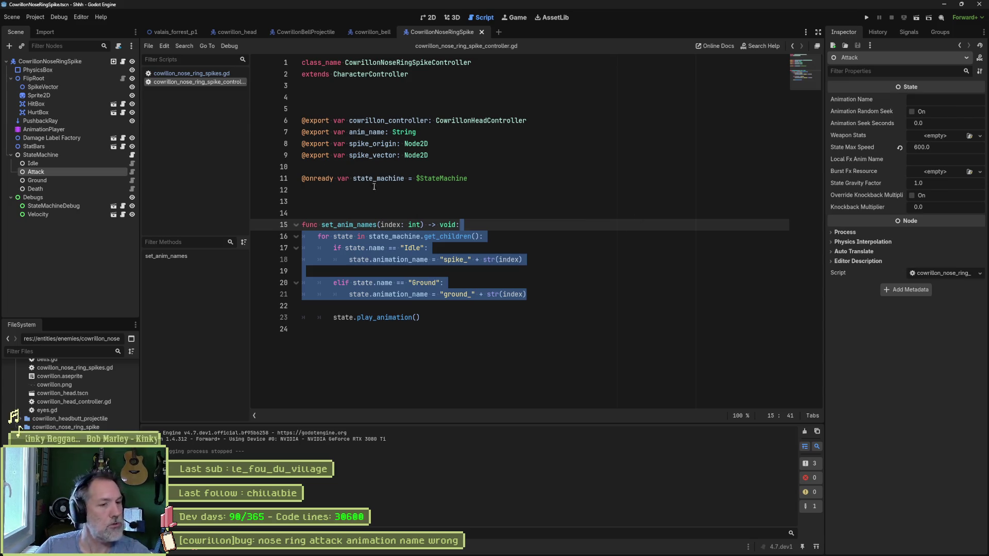
{"action": "key", "text": "shift+alt+o"}
{"action": "type", "text": "state."}
{"action": "key", "text": "Return"}
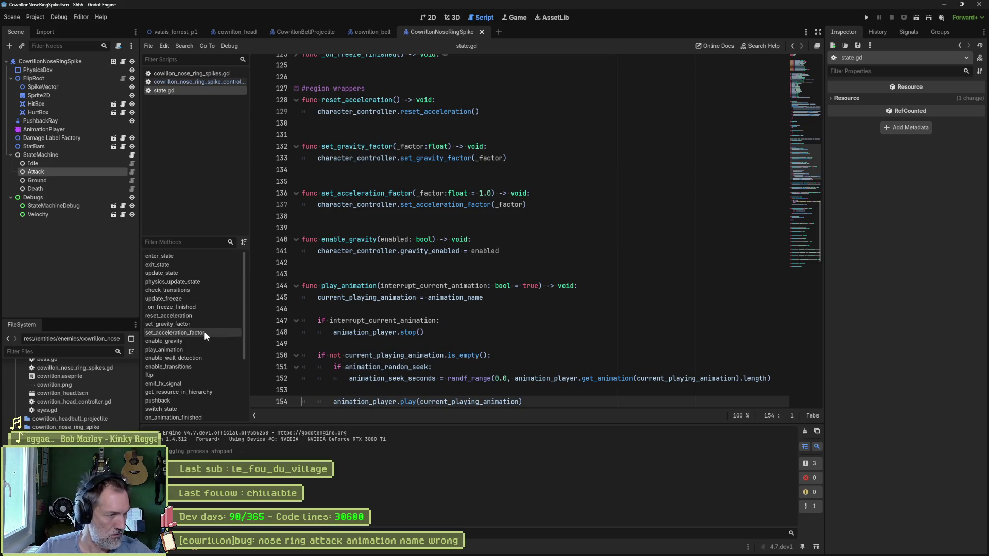
Step: Review play_animation in state.gd and the Idle state's properties, then bring up the spike sprite in Aseprite
{"action": "left_click", "coordinate": [183, 351]}
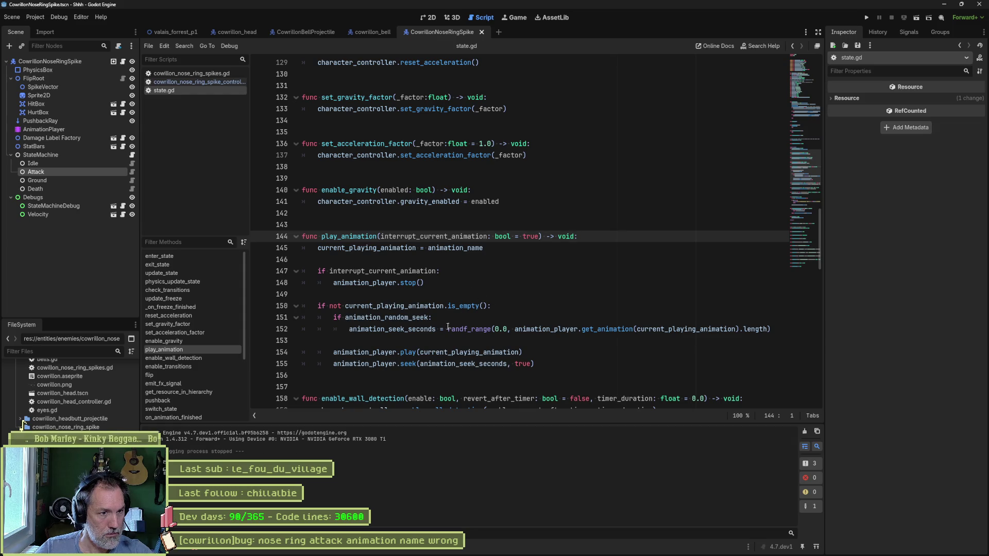
{"action": "mouse_move", "coordinate": [448, 331]}
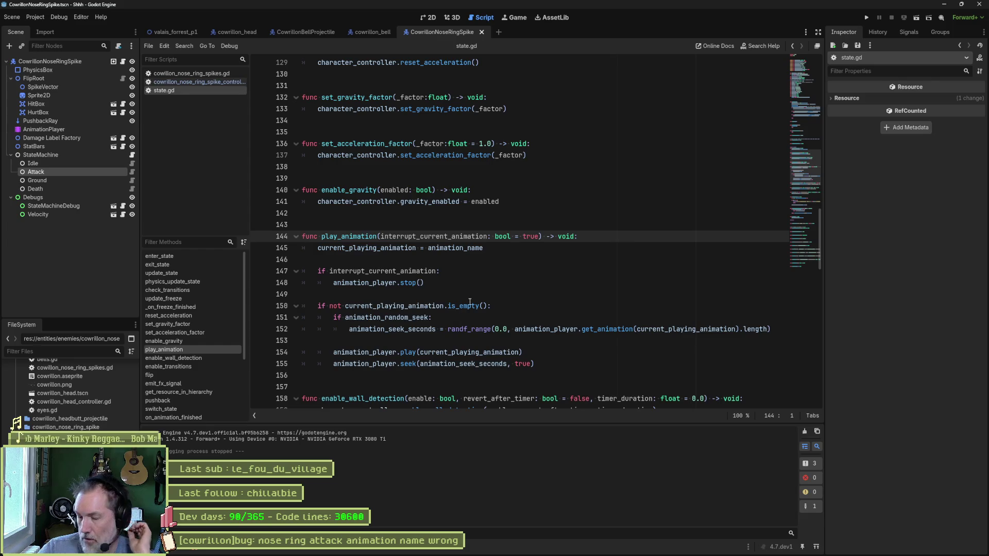
{"action": "left_click", "coordinate": [90, 164]}
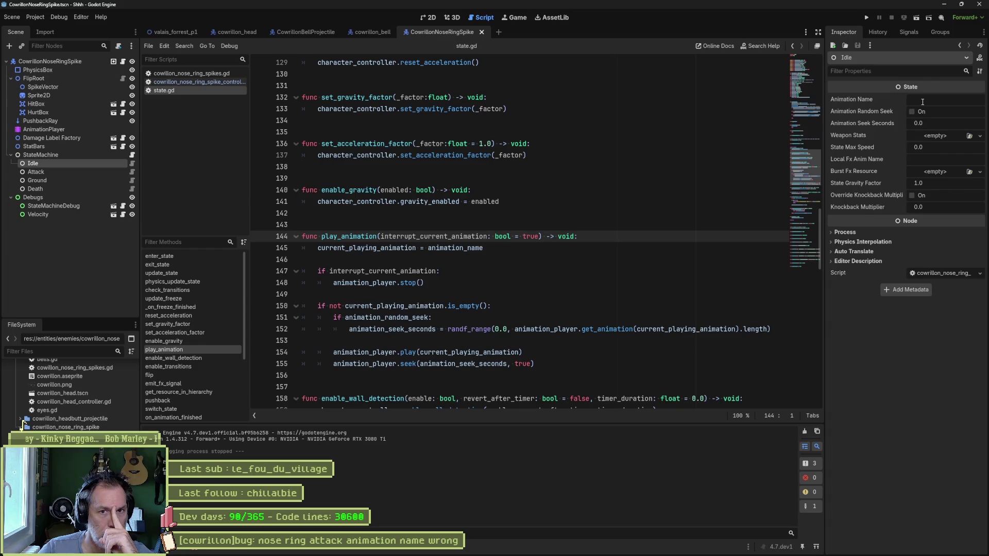
{"action": "left_click", "coordinate": [537, 552]}
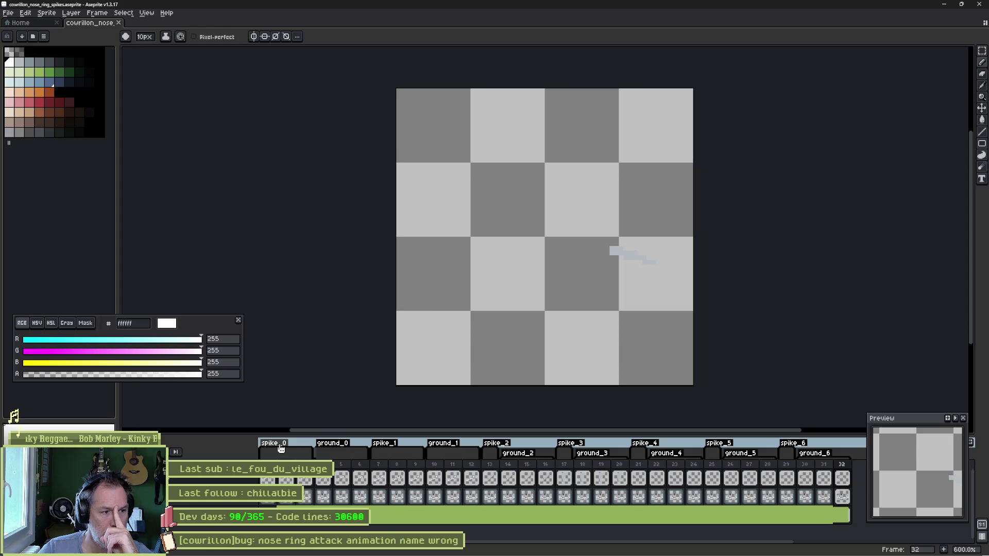
Step: After checking the spike_0–6 and ground_0–6 tags, minimize Aseprite to get back to Godot
{"action": "left_click", "coordinate": [945, 6]}
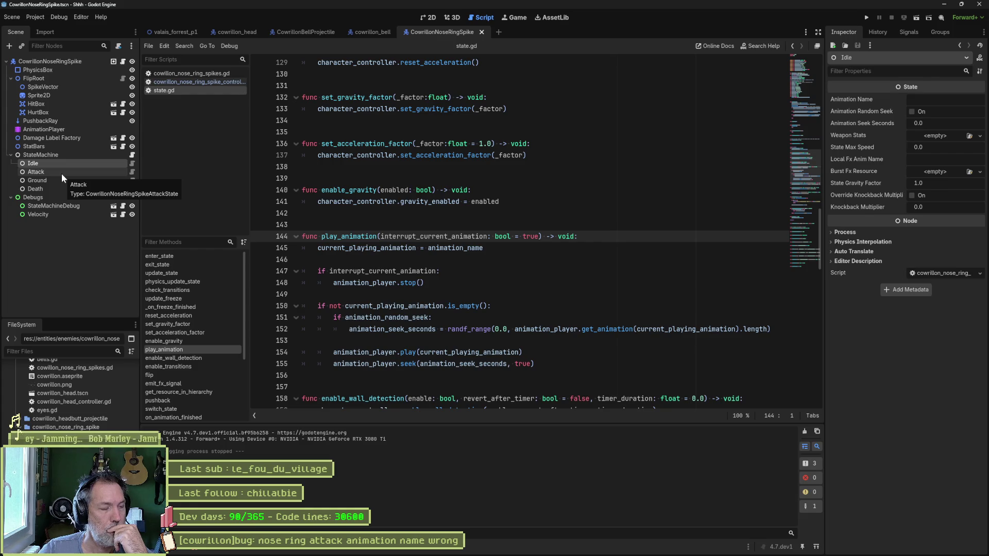
Step: Read instantiate in cowrillon_nose_ring_spikes.gd and follow set_anim_names to its closing play_animation call
{"action": "left_click", "coordinate": [201, 74]}
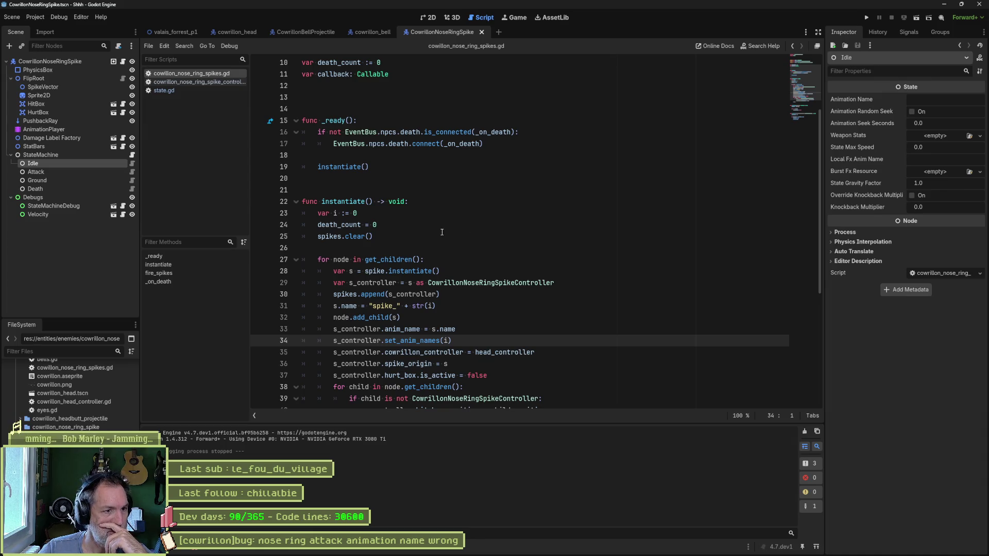
{"action": "scroll", "coordinate": [439, 239], "scroll_direction": "down", "scroll_amount": 4}
{"action": "scroll", "coordinate": [440, 239], "scroll_direction": "down", "scroll_amount": 1}
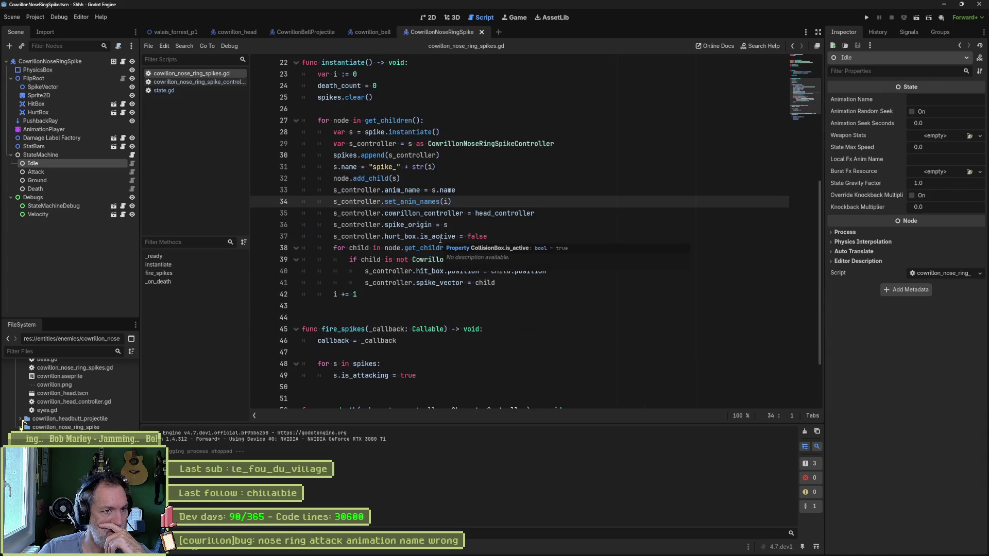
{"action": "scroll", "coordinate": [438, 242], "scroll_direction": "down", "scroll_amount": 2}
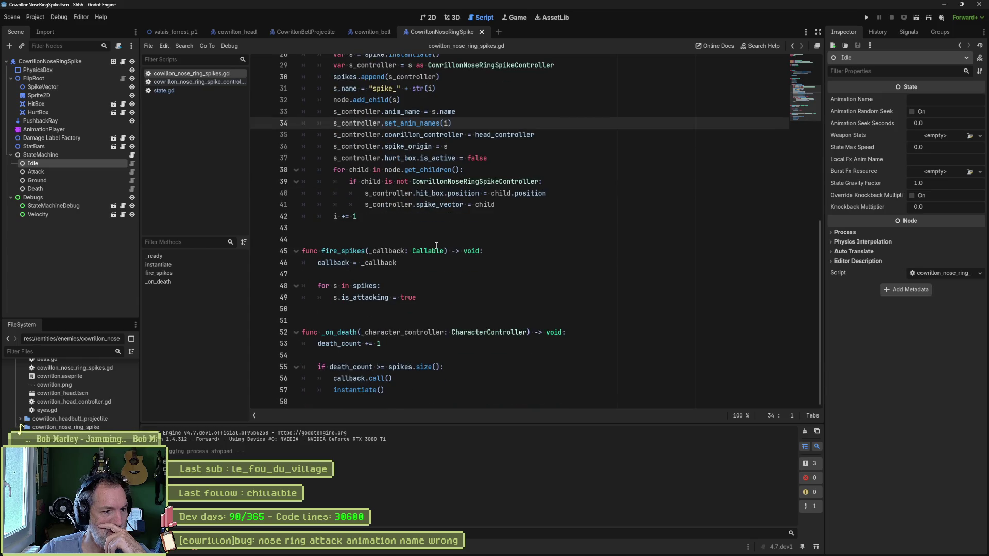
{"action": "scroll", "coordinate": [433, 245], "scroll_direction": "up", "scroll_amount": 2}
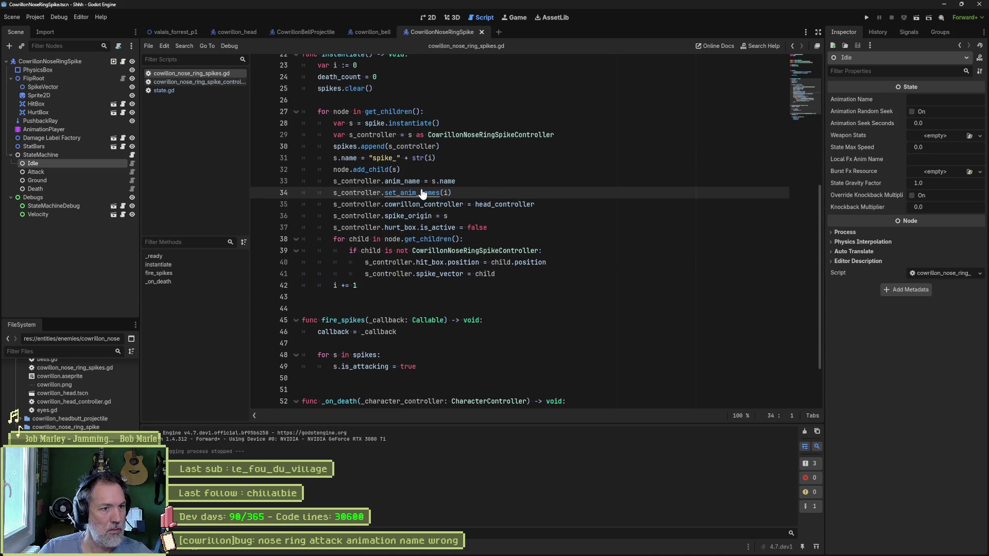
{"action": "left_click", "coordinate": [420, 193], "text": "ctrl"}
{"action": "left_click", "coordinate": [454, 317]}
{"action": "left_click_drag", "start_coordinate": [455, 316], "coordinate": [456, 304]}
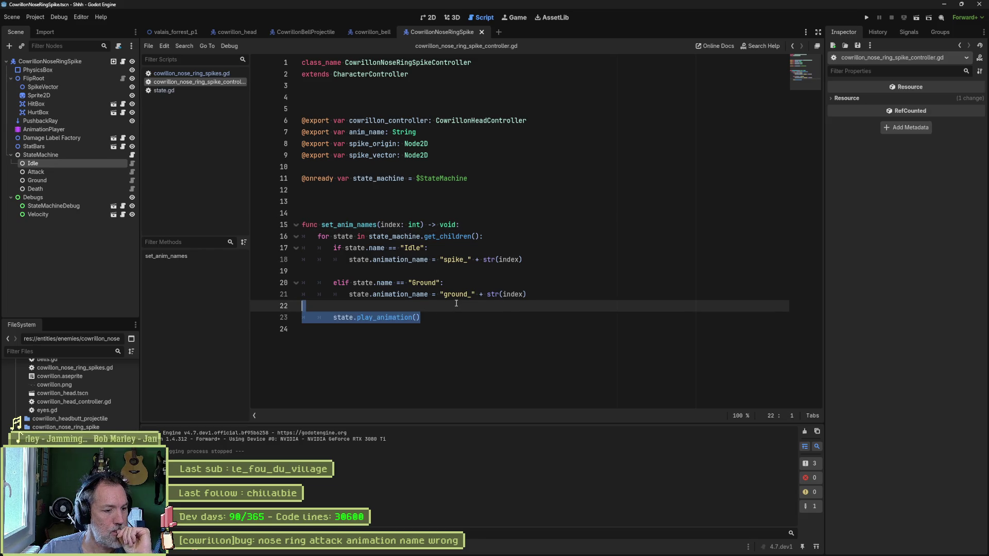
Step: Back in the spikes script, check that s.name feeds anim_name, then follow set_anim_names into the spike controller
{"action": "left_click", "coordinate": [206, 76]}
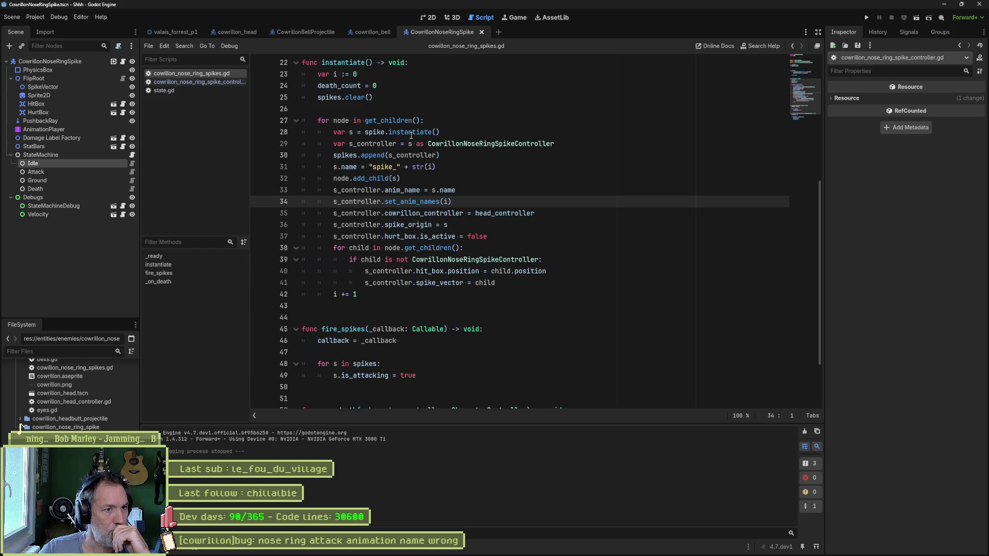
{"action": "mouse_move", "coordinate": [412, 136]}
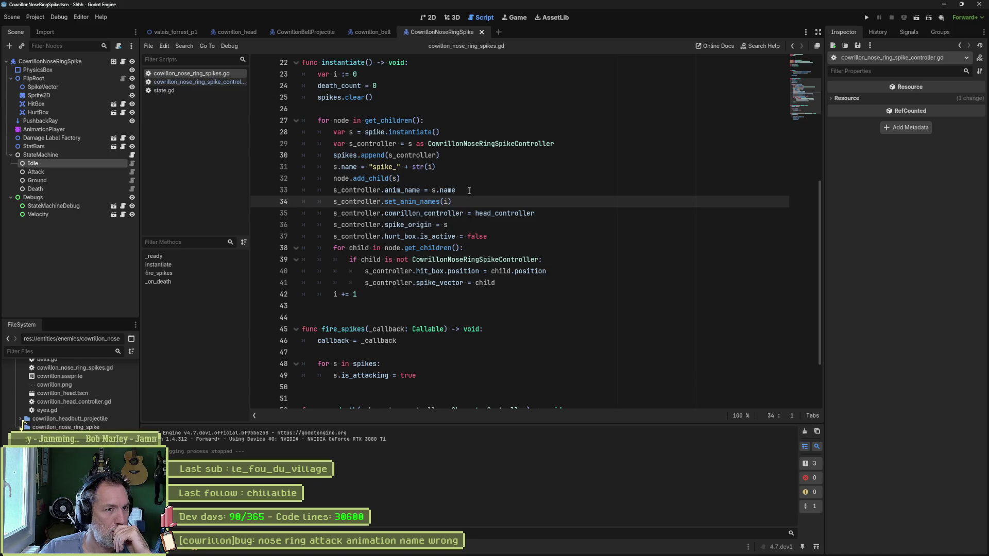
{"action": "left_click_drag", "start_coordinate": [431, 191], "coordinate": [457, 191]}
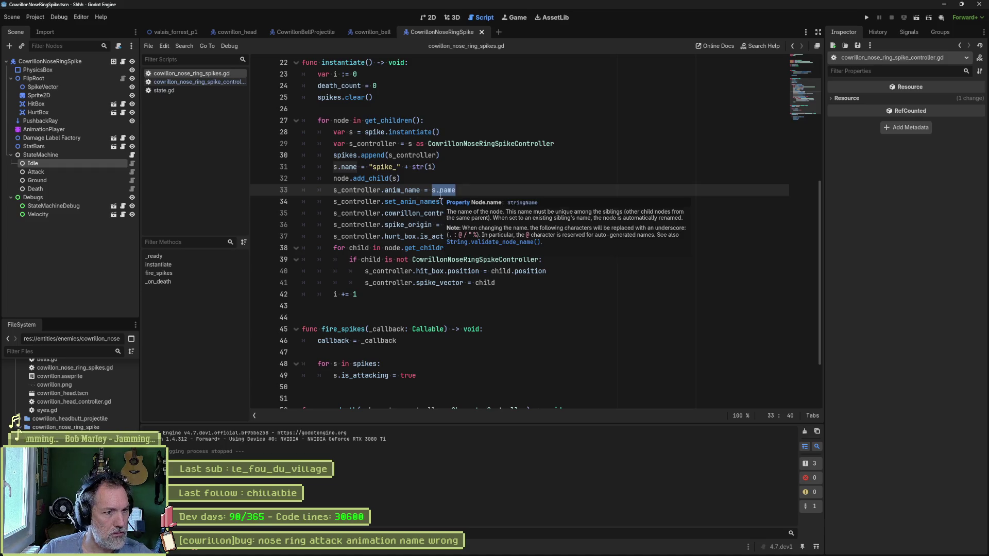
{"action": "left_click", "coordinate": [432, 201]}
{"action": "left_click", "coordinate": [422, 201], "text": "ctrl"}
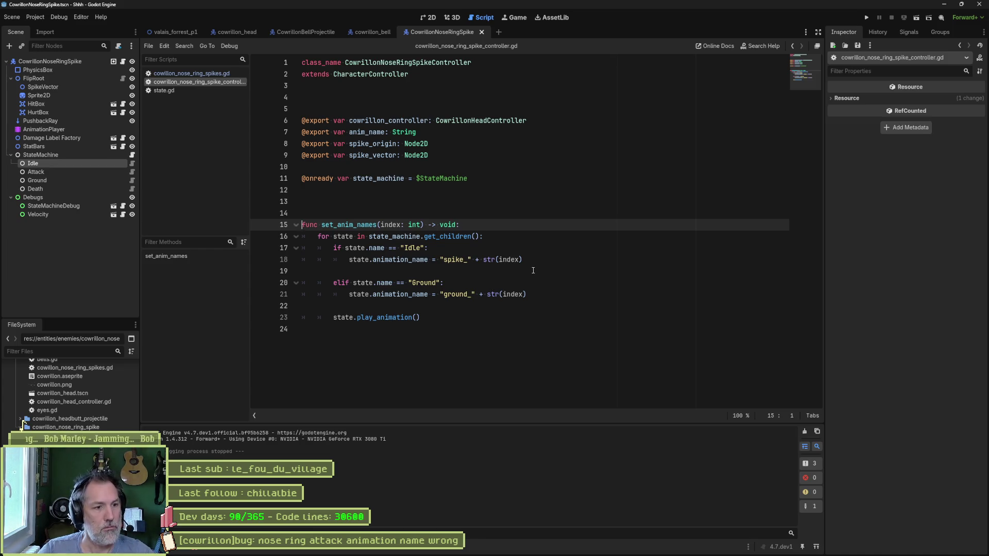
Step: Duplicate the Idle branch in set_anim_names below a blank line and rename the copy to Attack
{"action": "left_click_drag", "start_coordinate": [534, 258], "coordinate": [536, 235]}
{"action": "key", "text": "ctrl+c"}
{"action": "key", "text": "Right"}
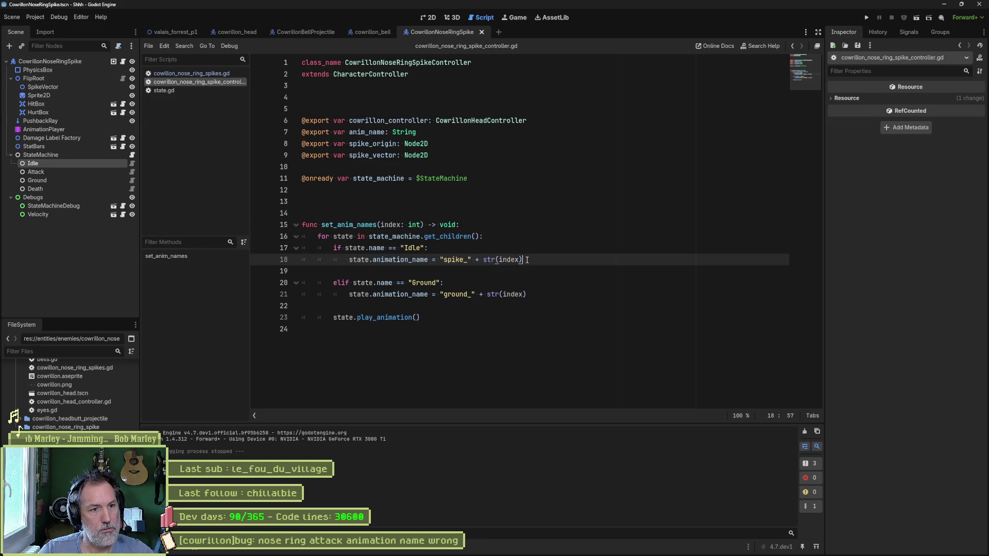
{"action": "key", "text": "ctrl+v"}
{"action": "left_click", "coordinate": [554, 262]}
{"action": "key", "text": "Return"}
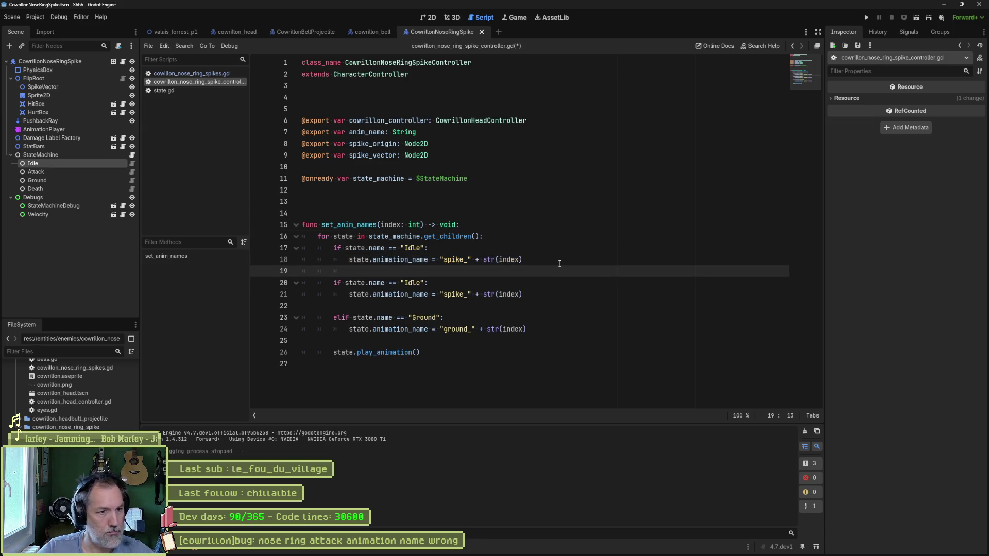
{"action": "double_click", "coordinate": [417, 282]}
{"action": "type", "text": "Attack"}
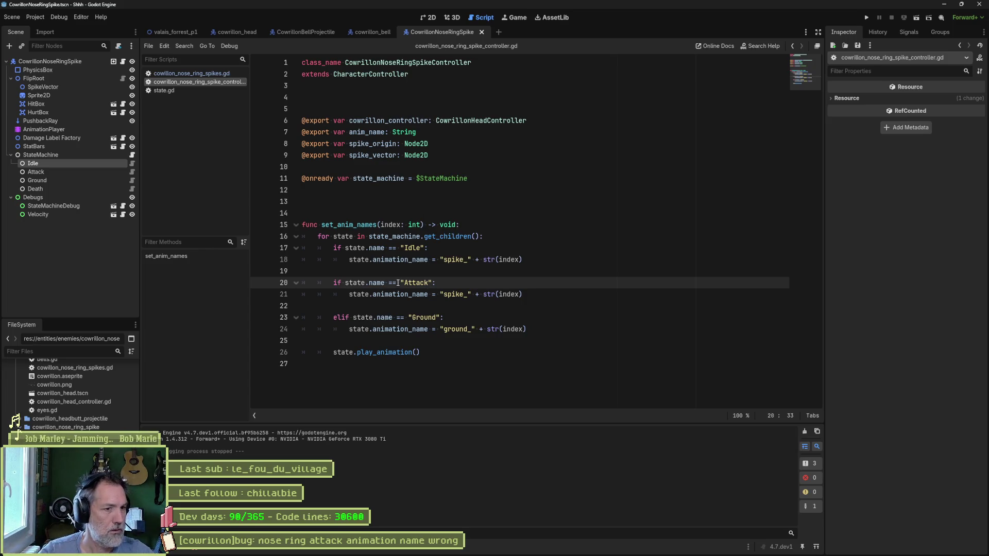
Step: Comment out the new Attack branch and run the project with F5 from the spikes script
{"action": "left_click_drag", "start_coordinate": [396, 283], "coordinate": [396, 294]}
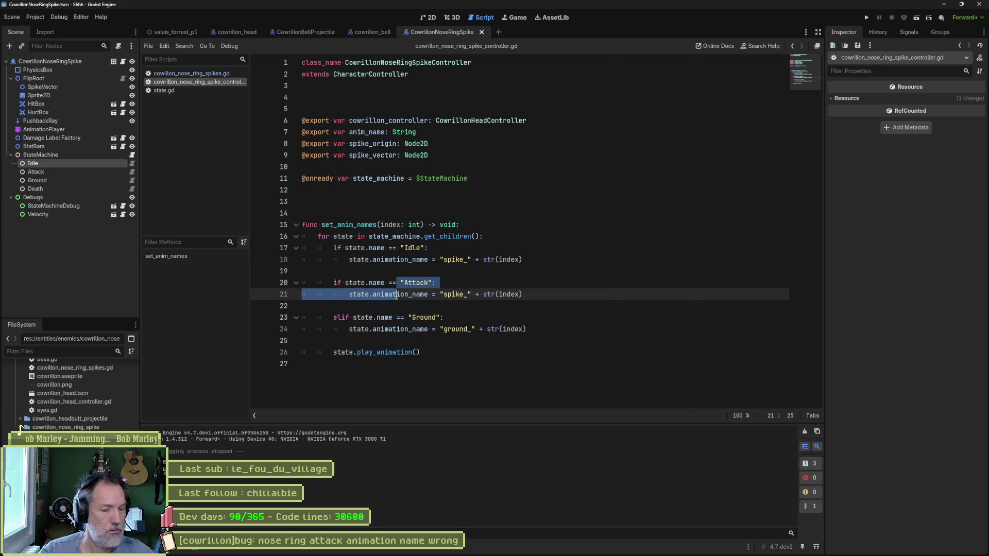
{"action": "left_click", "coordinate": [224, 73]}
{"action": "key", "text": "F5"}
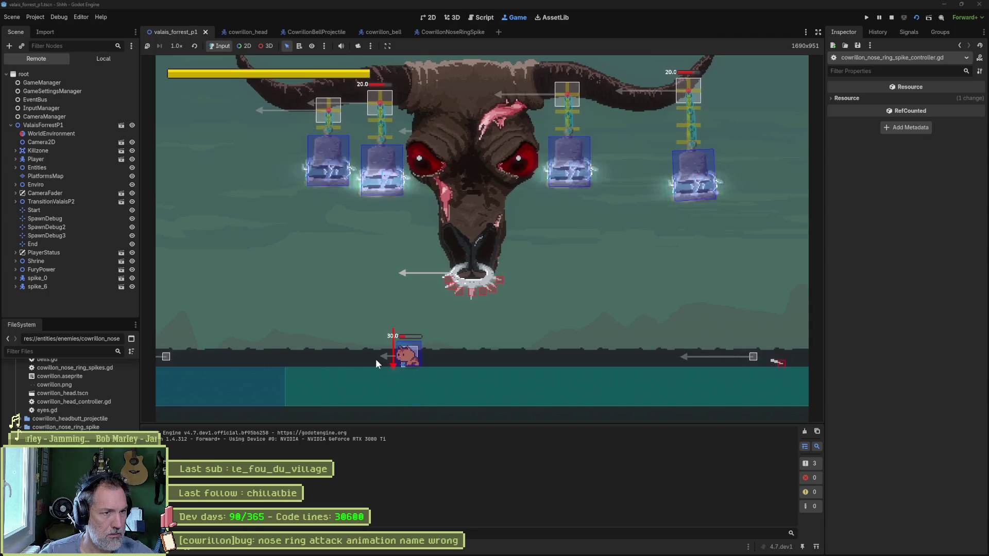
Step: Dash the player right and then left in the valais_forrest_p1 boss fight while the spikes fire
{"action": "key", "text": "Right"}
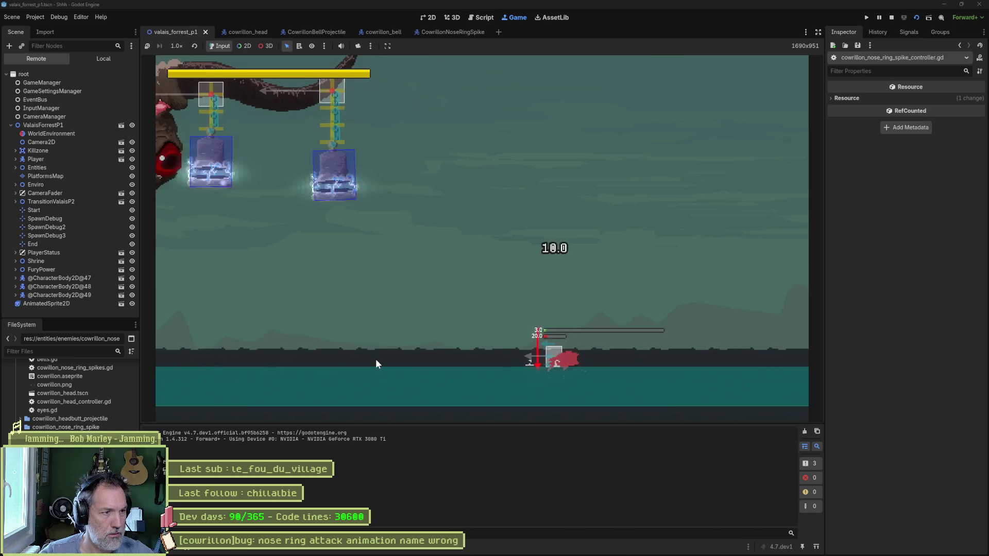
{"action": "key", "text": "Left"}
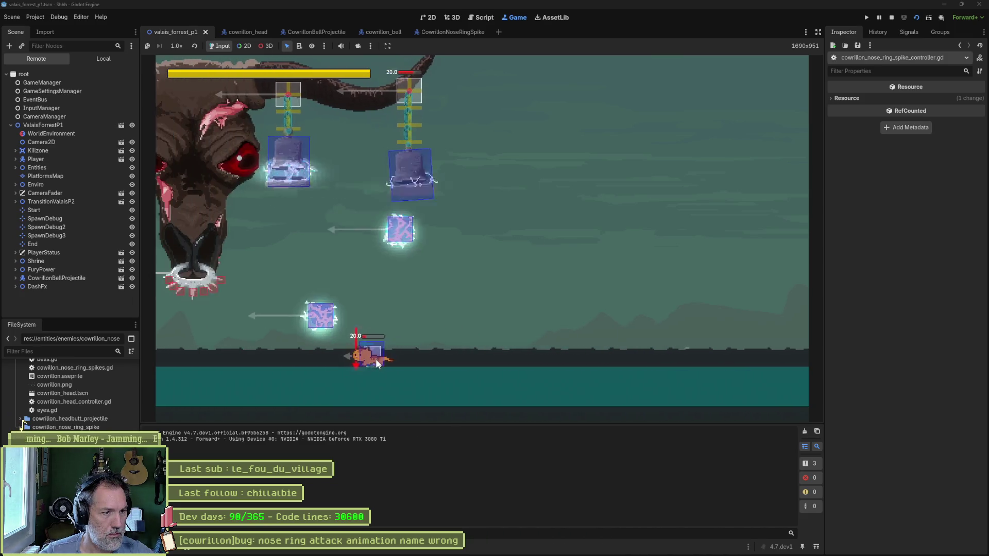
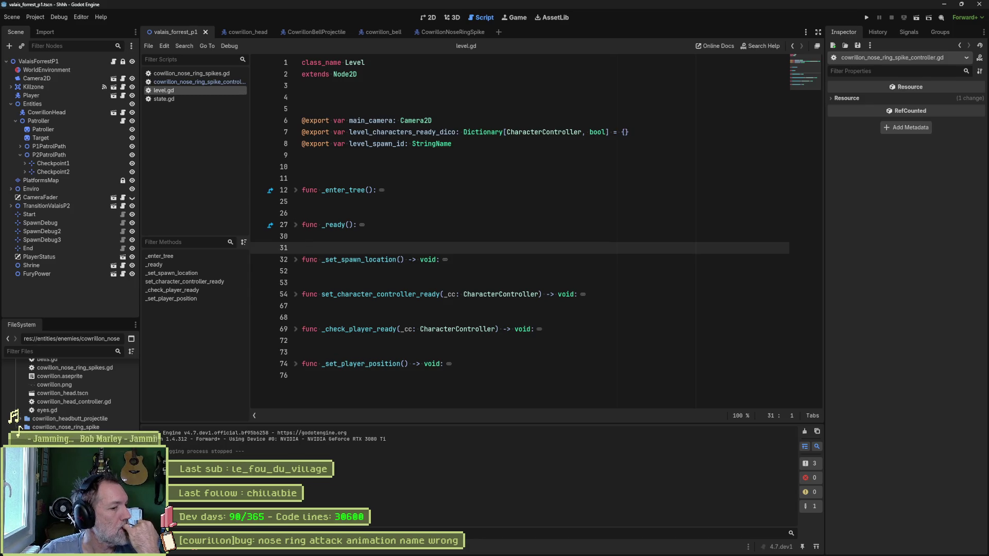
Step: Show the Debugger's Errors tab listing the 28 'Animation not found' errors
{"action": "left_click", "coordinate": [205, 550]}
{"action": "left_click", "coordinate": [219, 375]}
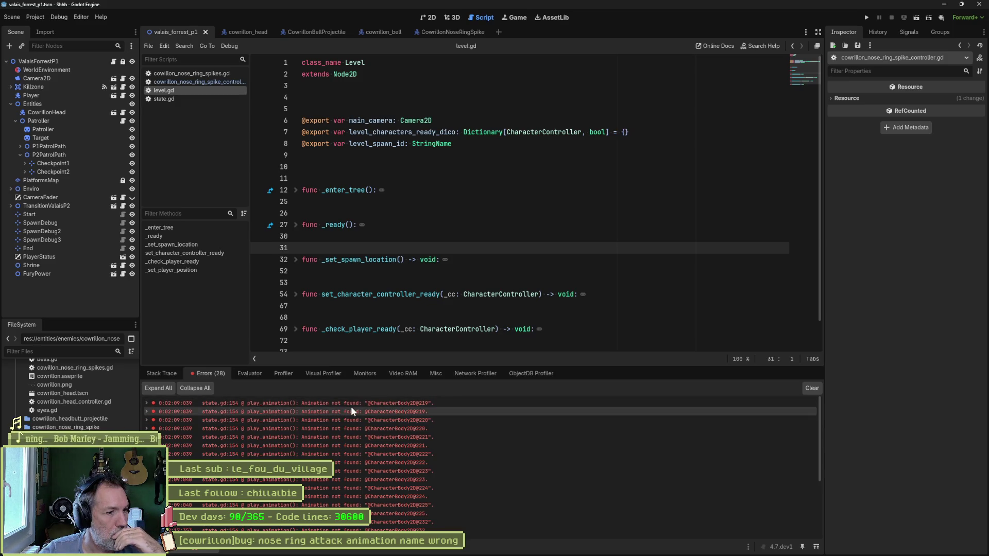
{"action": "mouse_move", "coordinate": [352, 410]}
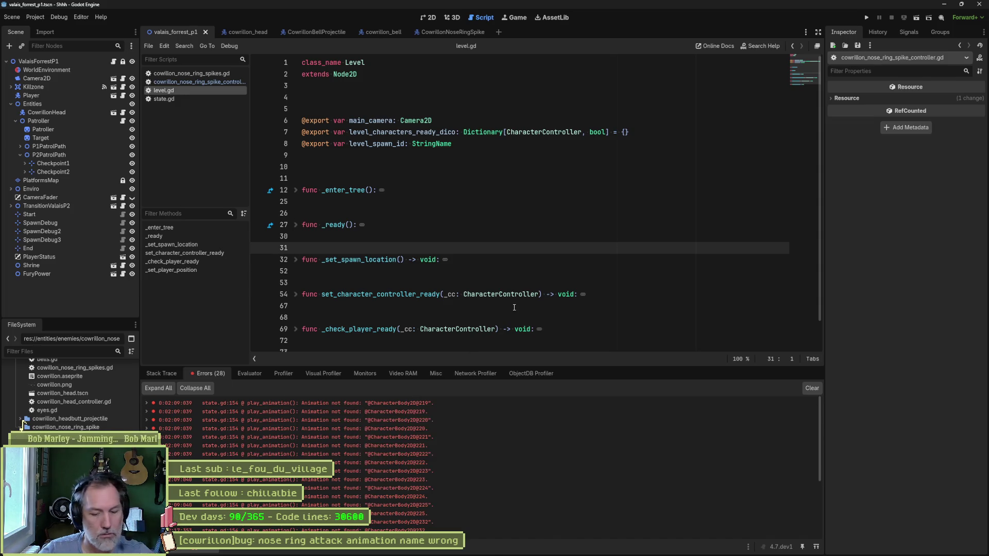
Step: Run the current scene with F6, stop it with F8, and run it again
{"action": "key", "text": "F6"}
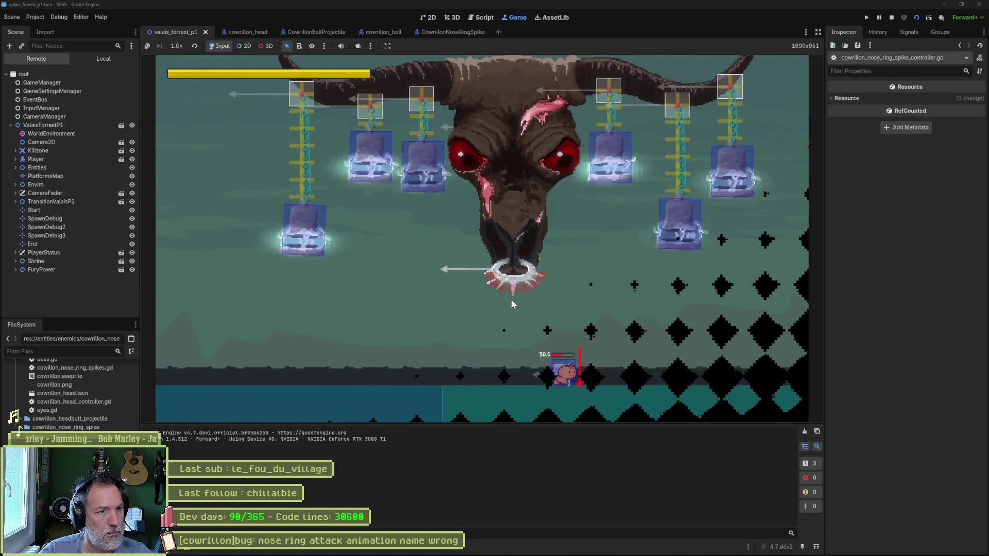
{"action": "key", "text": "F8"}
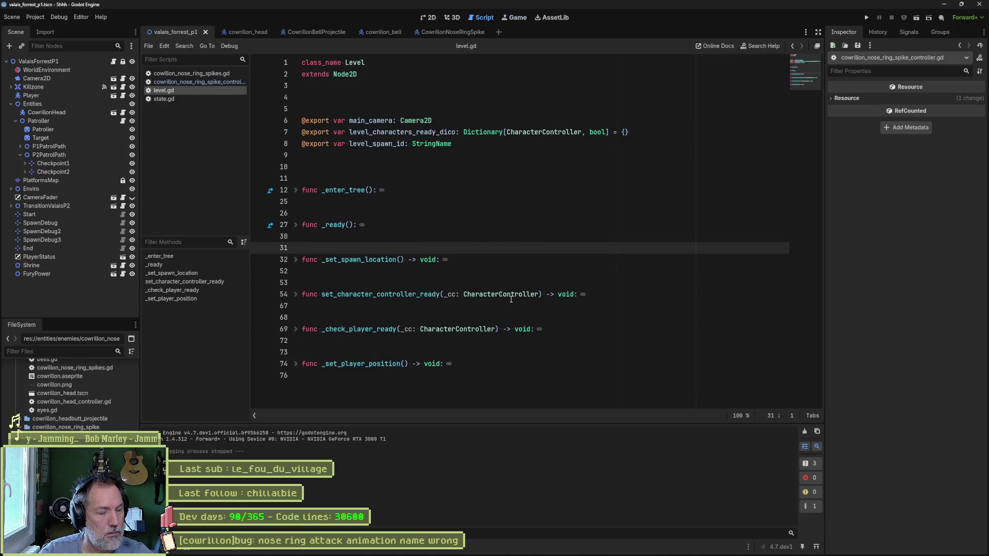
{"action": "key", "text": "F6"}
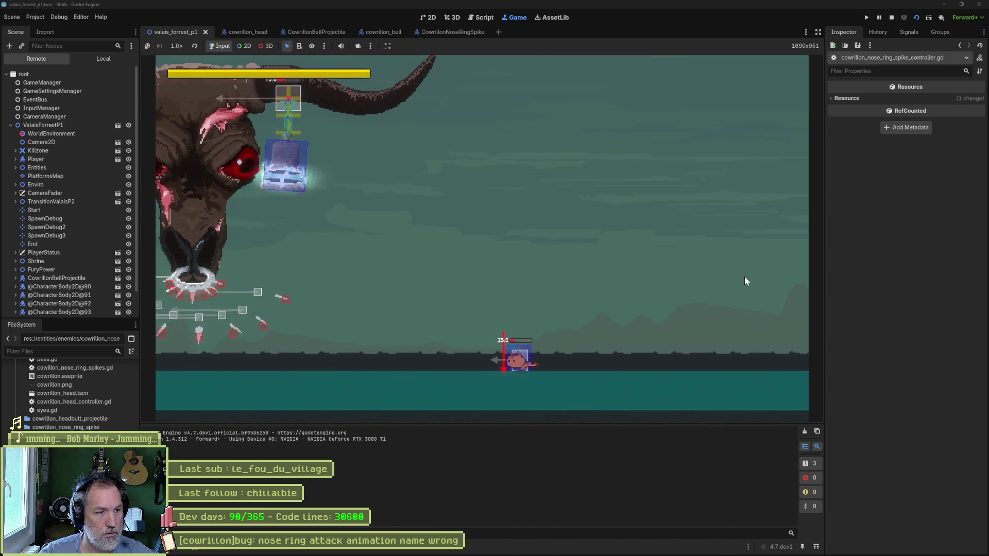
Step: Stop the game, scrub the earlier boss-fight recording to about 00:00:36, and close PotPlayer
{"action": "left_click", "coordinate": [891, 19]}
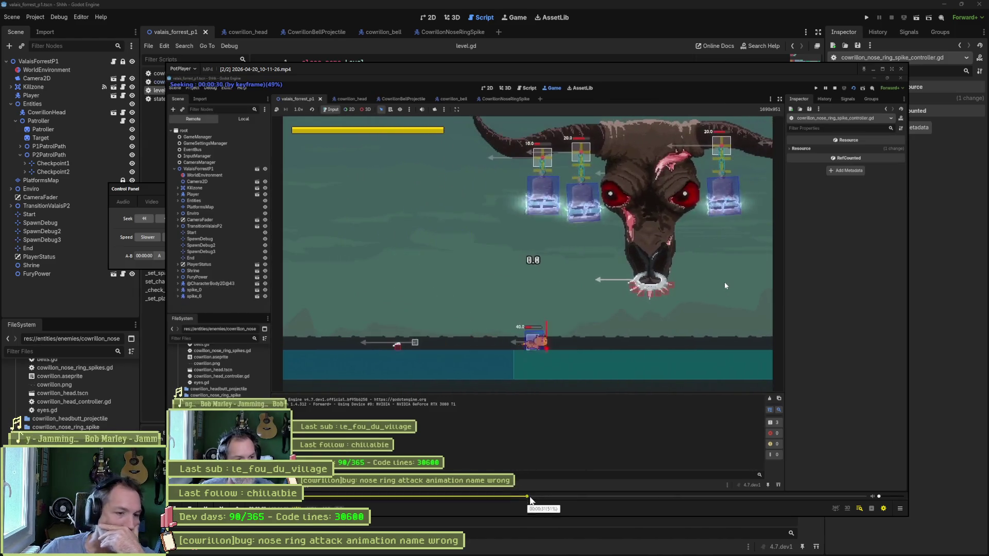
{"action": "left_click_drag", "start_coordinate": [546, 500], "coordinate": [644, 502]}
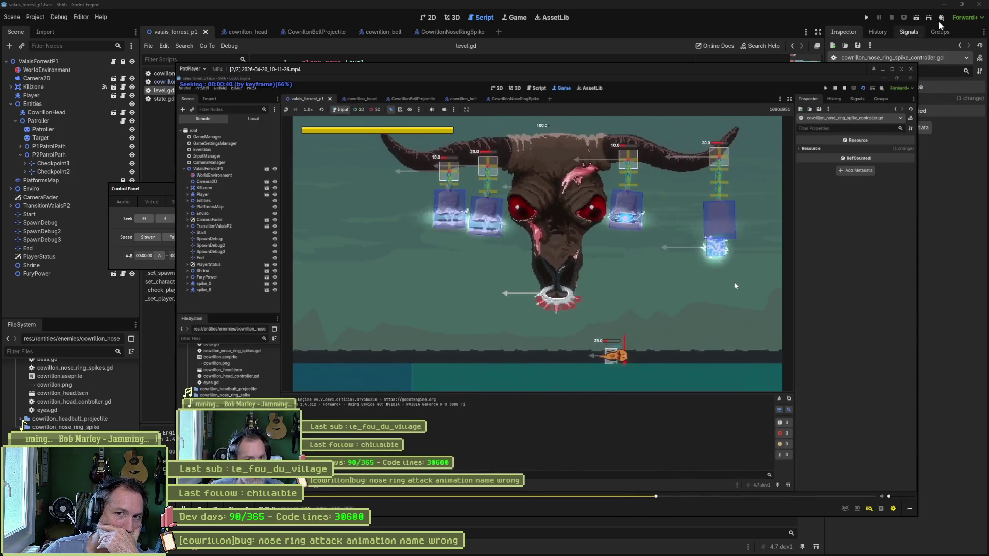
{"action": "left_click", "coordinate": [911, 68]}
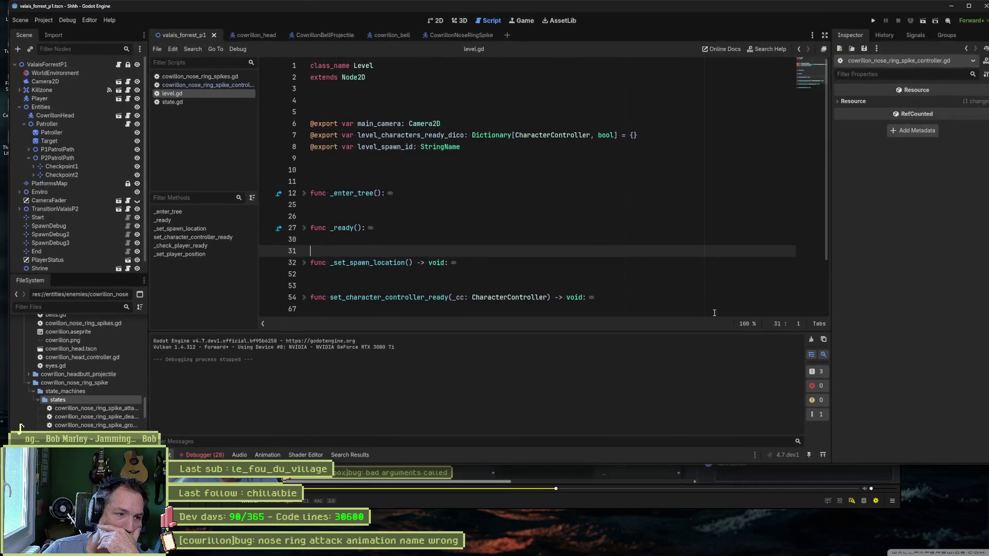
{"action": "left_click", "coordinate": [596, 473]}
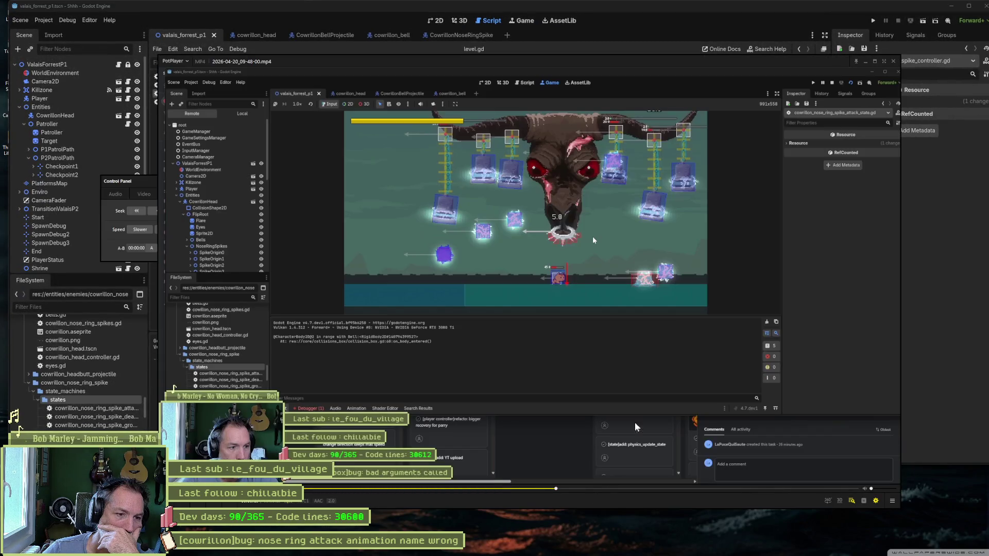
{"action": "left_click", "coordinate": [893, 61]}
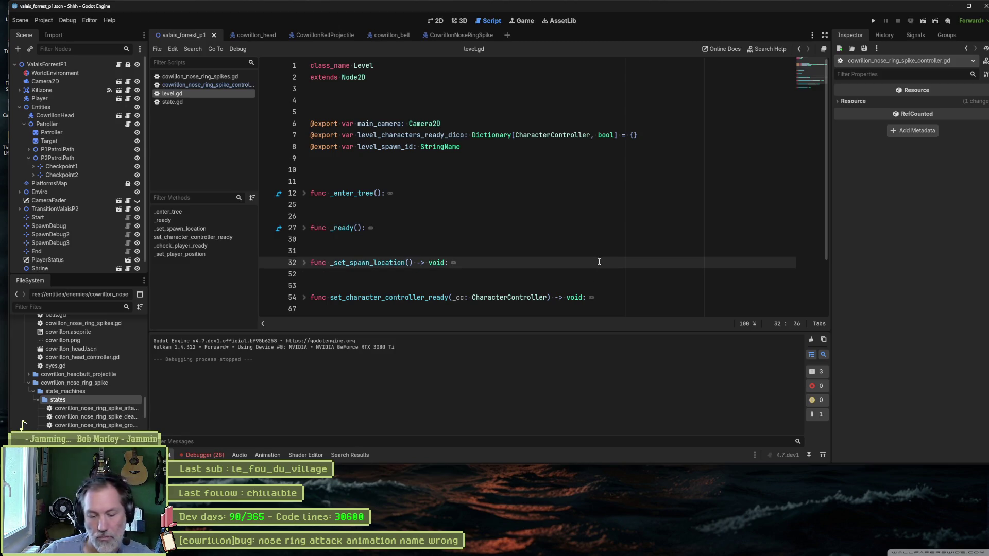
Step: Launch the scene with F6 and move the player left and right across the arena
{"action": "key", "text": "F6"}
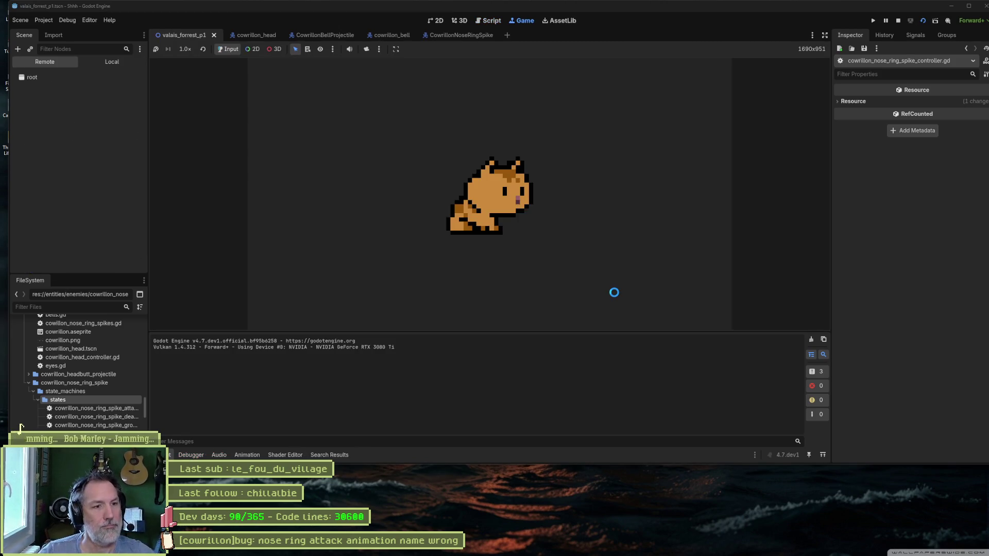
{"action": "key", "text": "Left"}
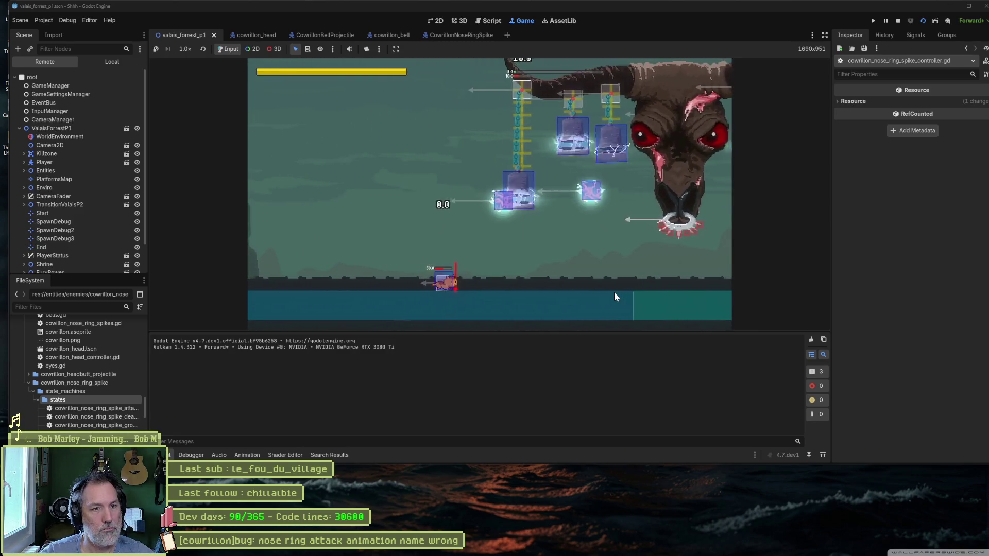
{"action": "key", "text": "Right"}
{"action": "key", "text": "Left"}
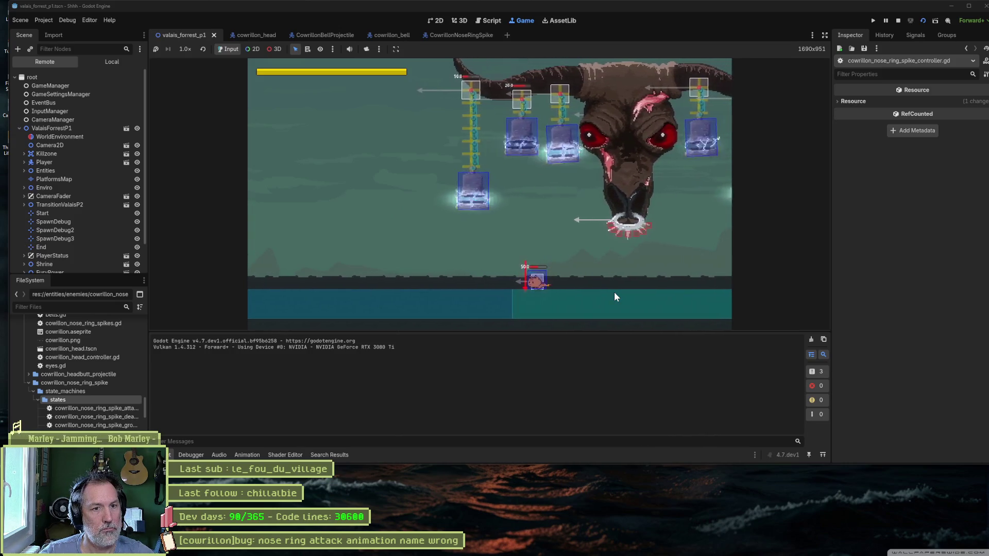
{"action": "key", "text": "Left"}
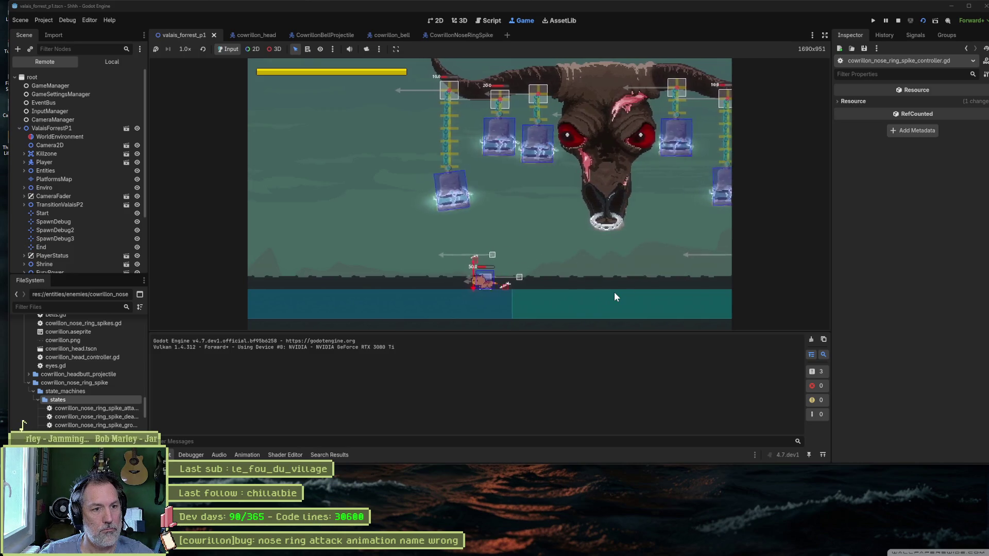
{"action": "key", "text": "Right"}
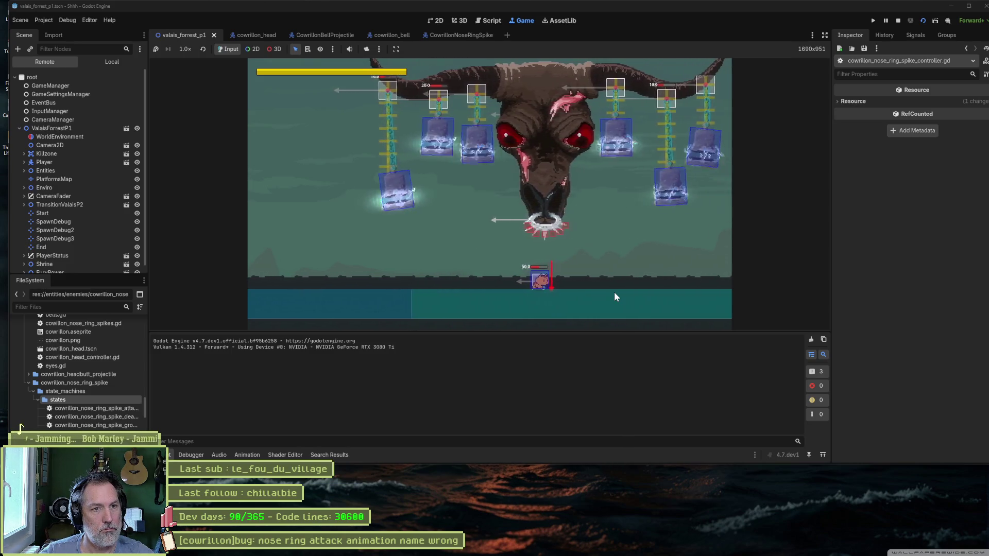
{"action": "key", "text": "Left"}
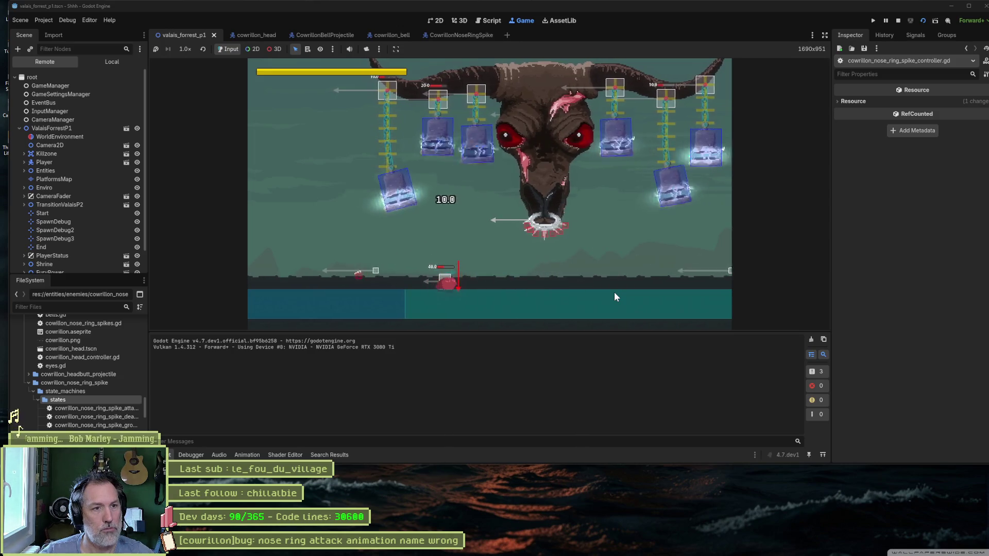
{"action": "key", "text": "Right"}
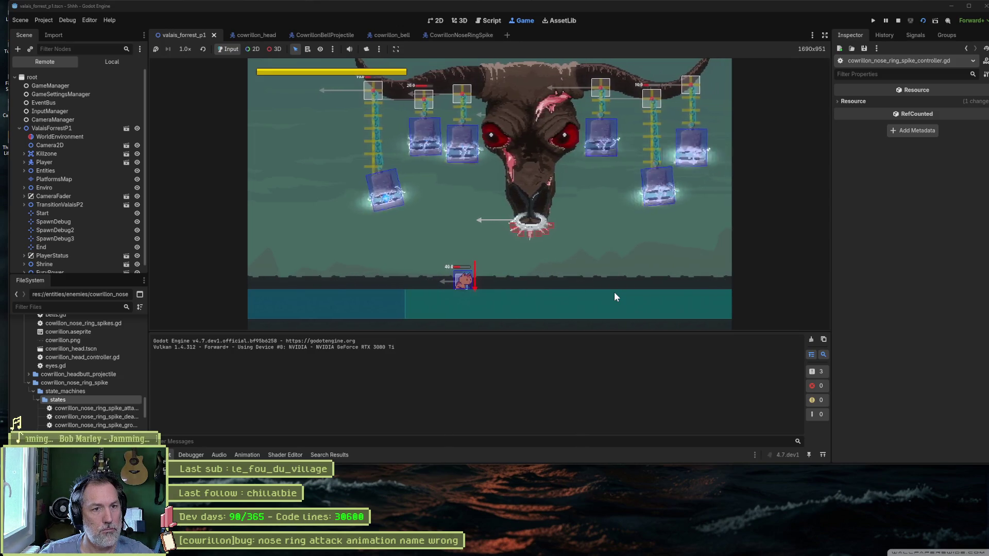
{"action": "key", "text": "Left"}
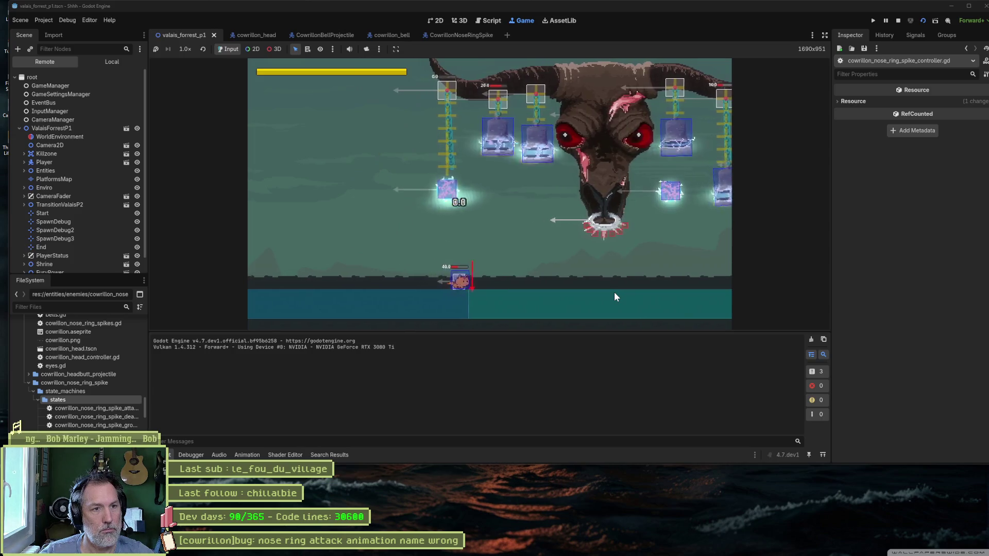
{"action": "key", "text": "Right"}
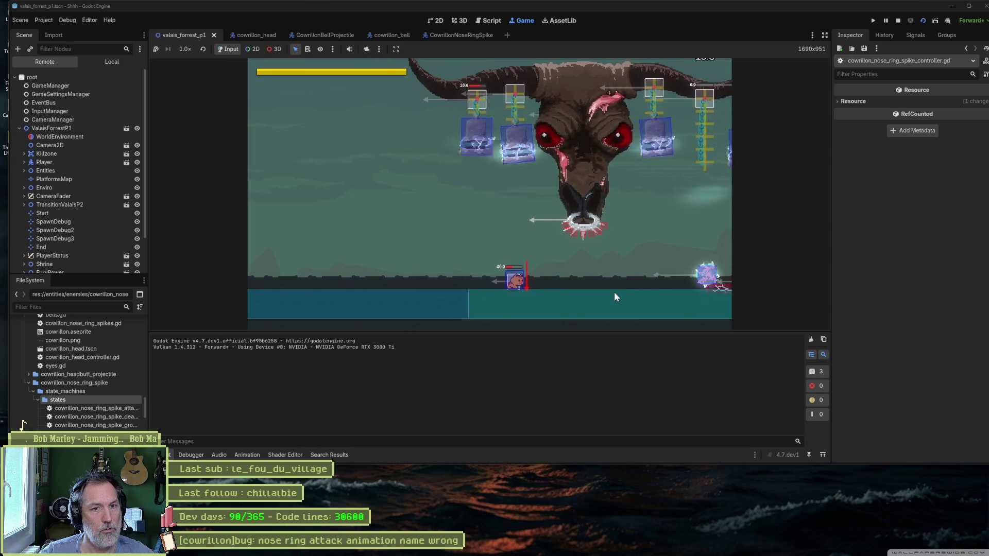
Step: Dodge the nose-ring spikes by running under the boss and jumping, then pause with F7
{"action": "key", "text": "Left"}
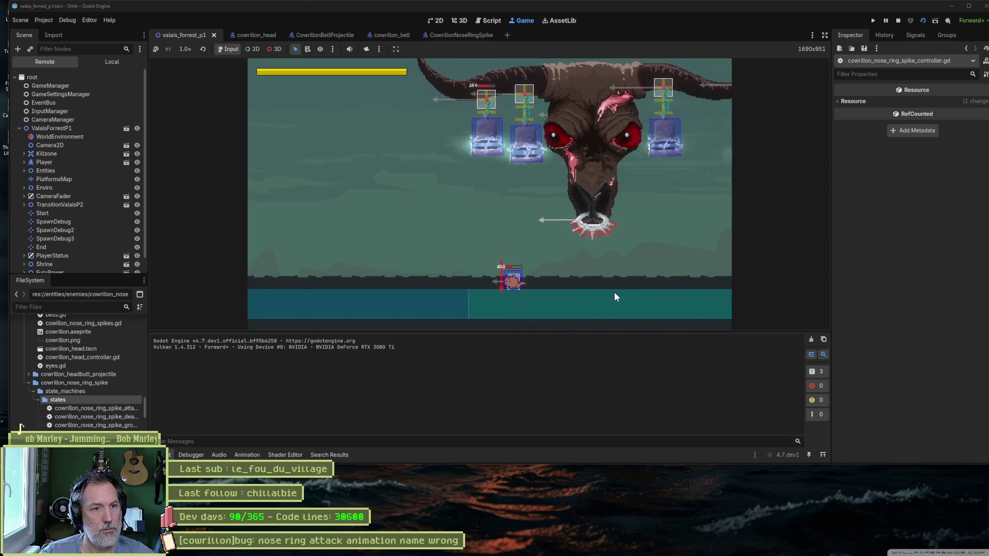
{"action": "key", "text": "Left"}
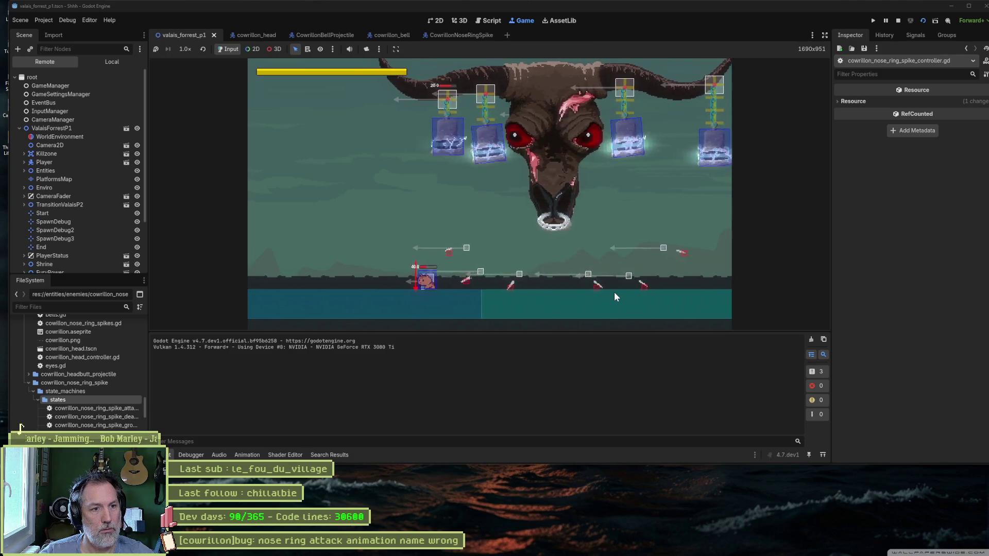
{"action": "key", "text": "Right"}
{"action": "key", "text": "Right"}
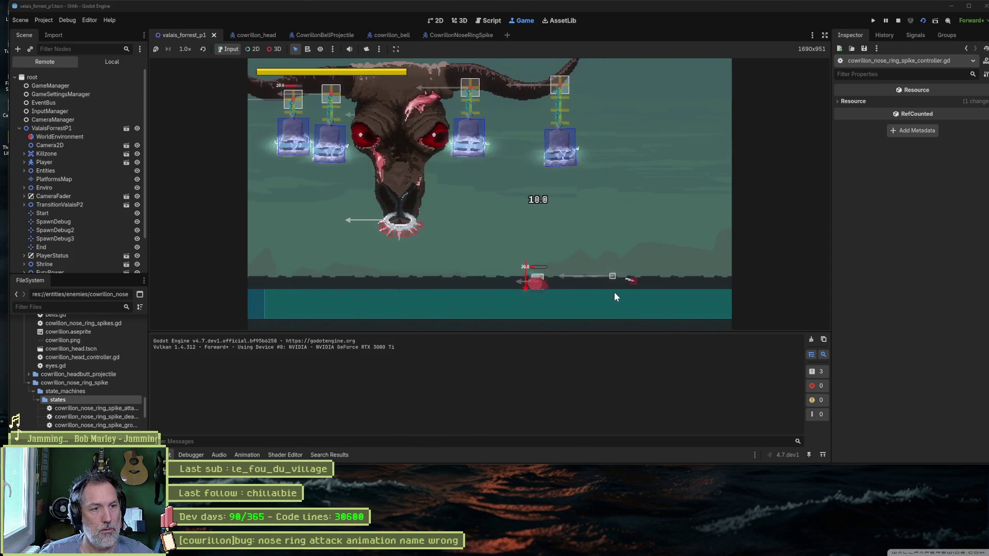
{"action": "key", "text": "Left"}
{"action": "key", "text": "Left"}
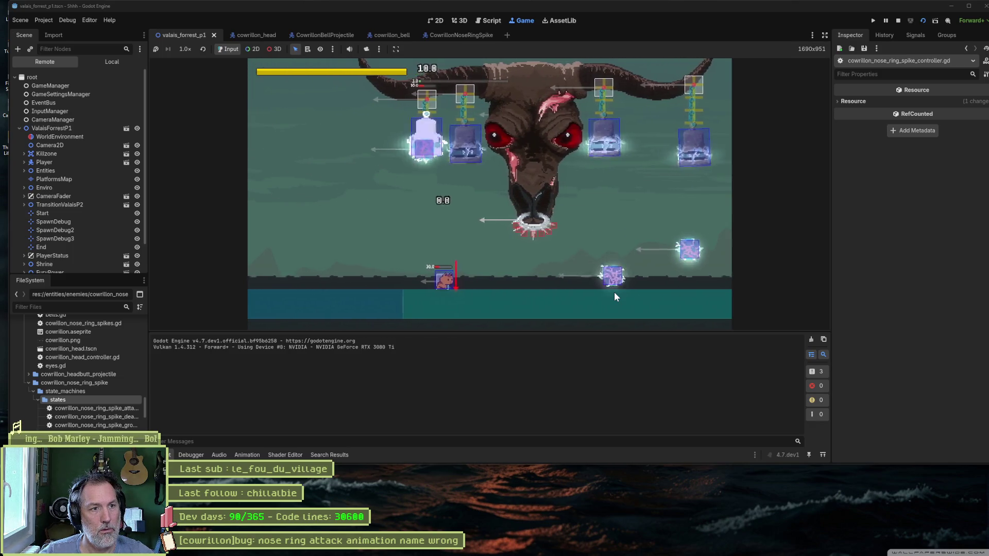
{"action": "key", "text": "Left"}
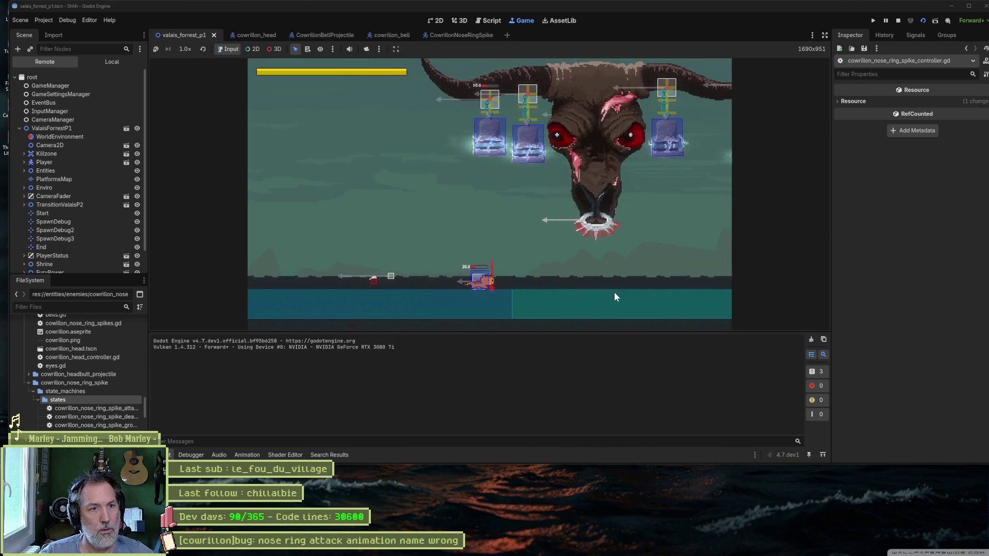
{"action": "key", "text": "Right"}
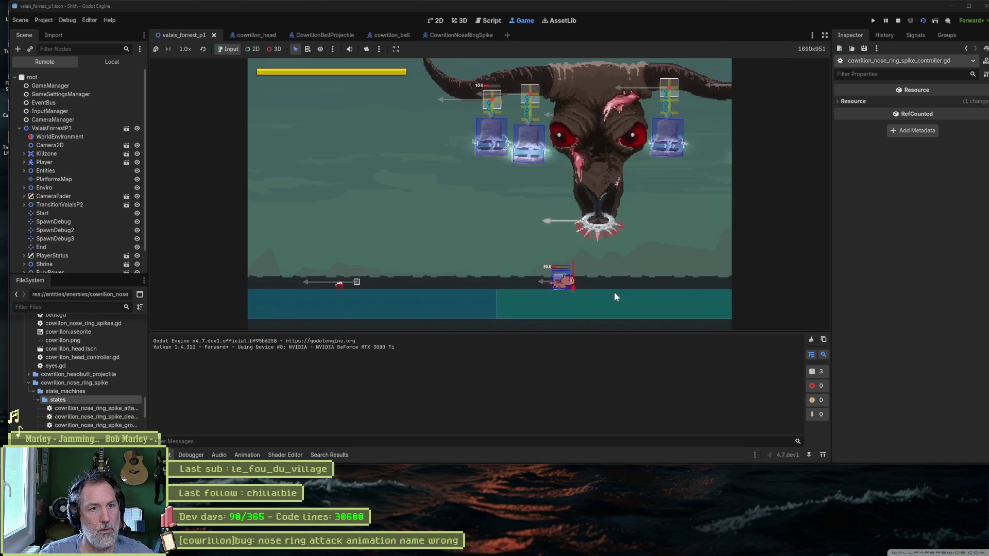
{"action": "key", "text": "space"}
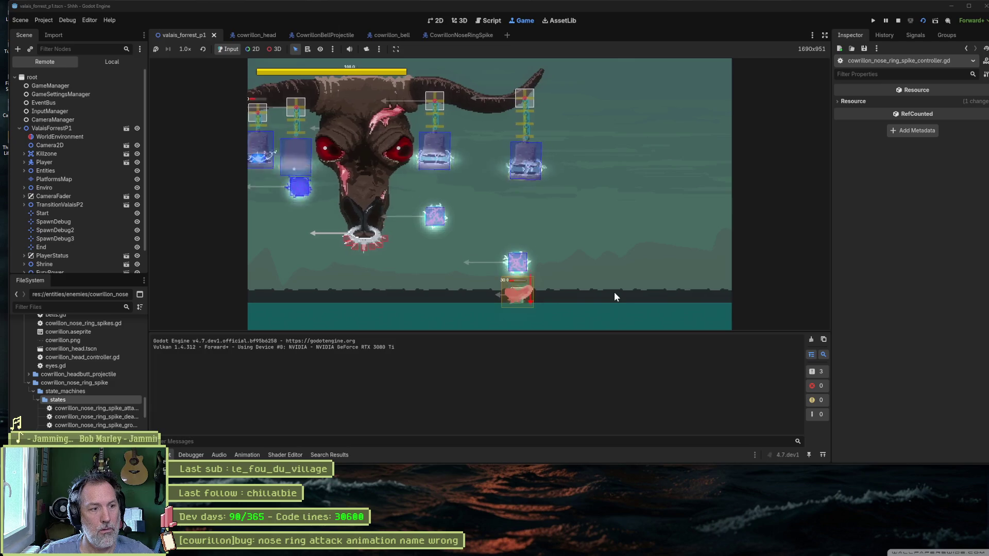
{"action": "key", "text": "Left"}
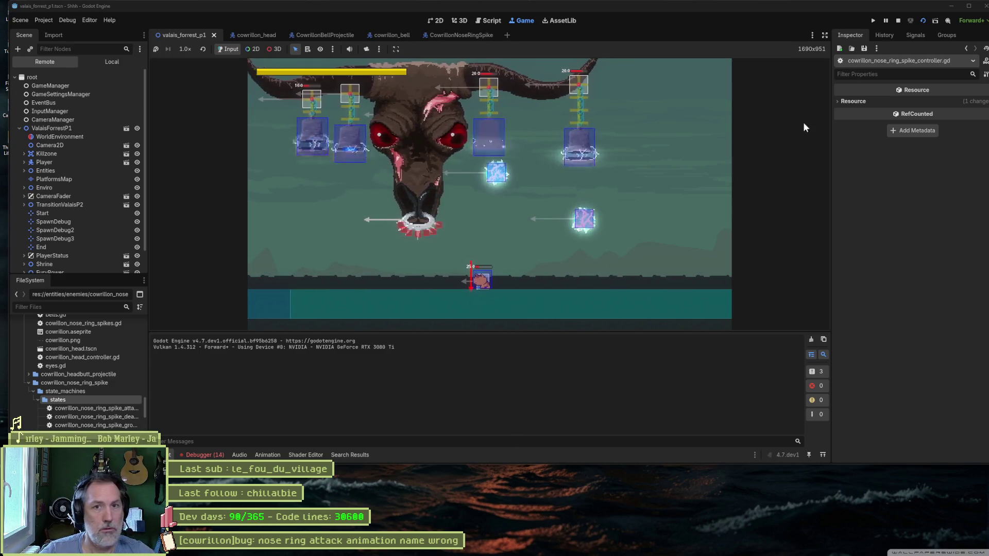
{"action": "key", "text": "F7"}
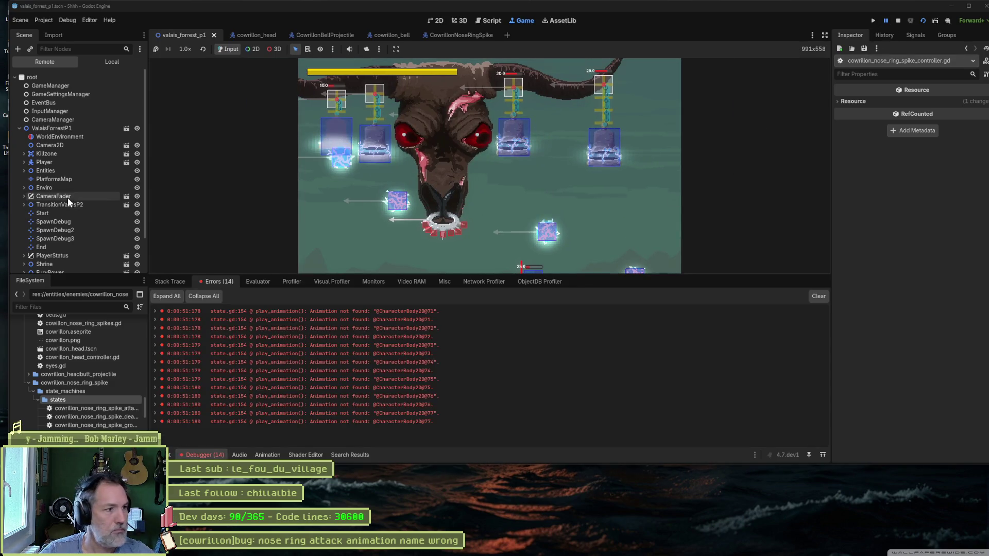
{"action": "scroll", "coordinate": [67, 198], "scroll_direction": "down", "scroll_amount": 2}
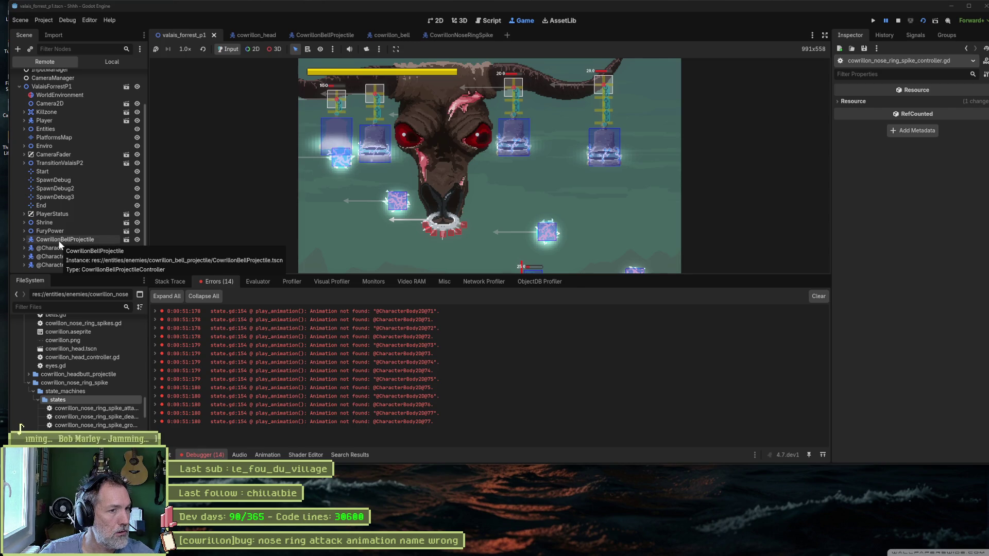
{"action": "left_click", "coordinate": [91, 240]}
{"action": "left_click", "coordinate": [24, 239]}
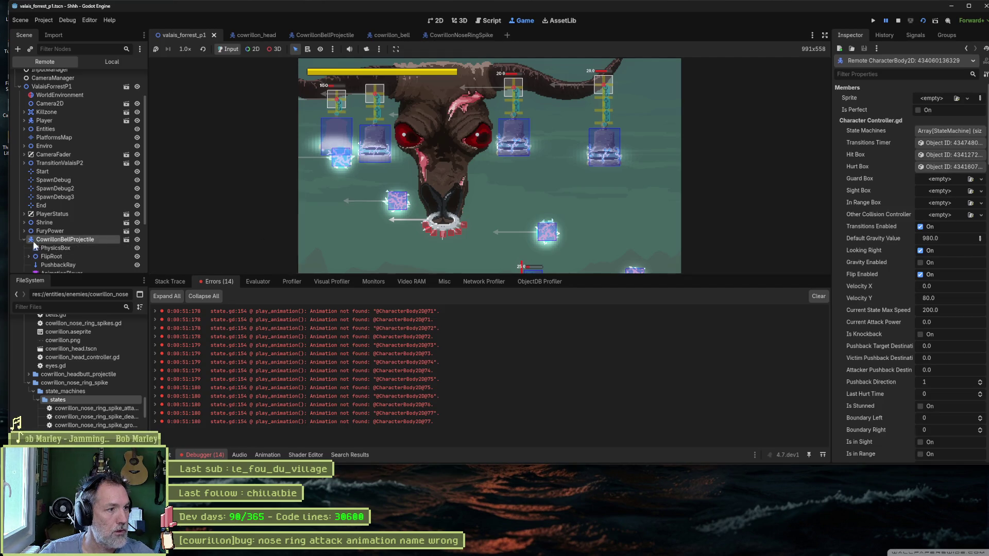
{"action": "left_click", "coordinate": [67, 249]}
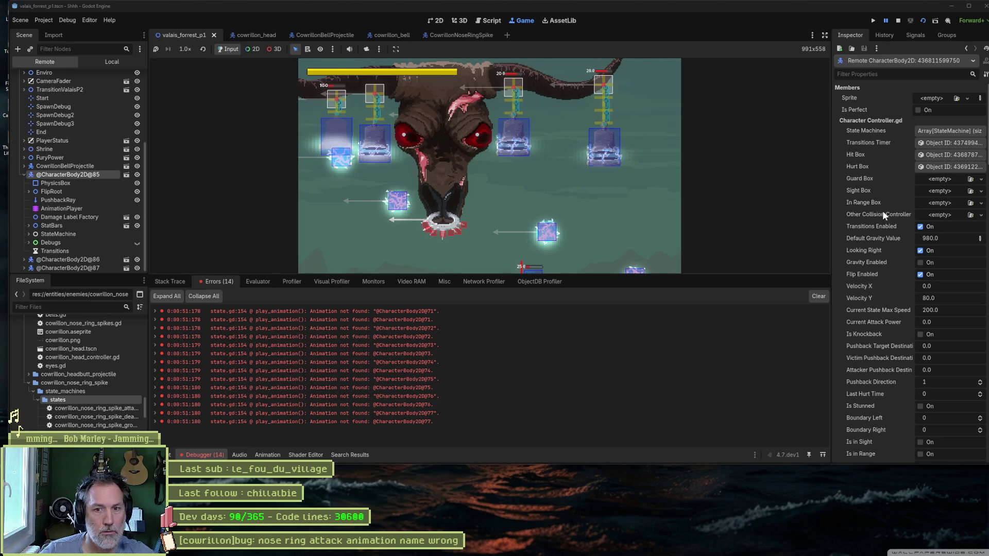
{"action": "scroll", "coordinate": [892, 249], "scroll_direction": "down", "scroll_amount": 6}
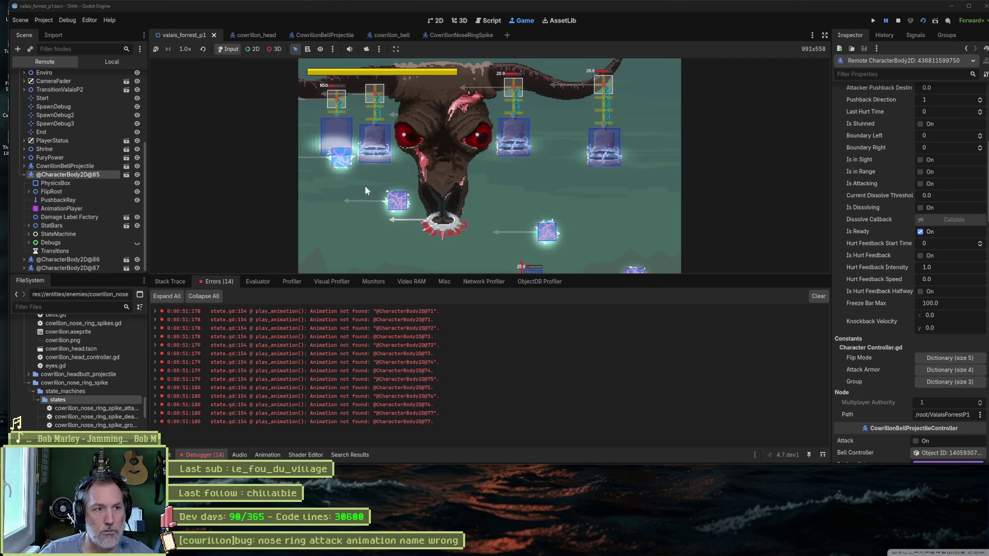
{"action": "scroll", "coordinate": [95, 215], "scroll_direction": "down", "scroll_amount": 1}
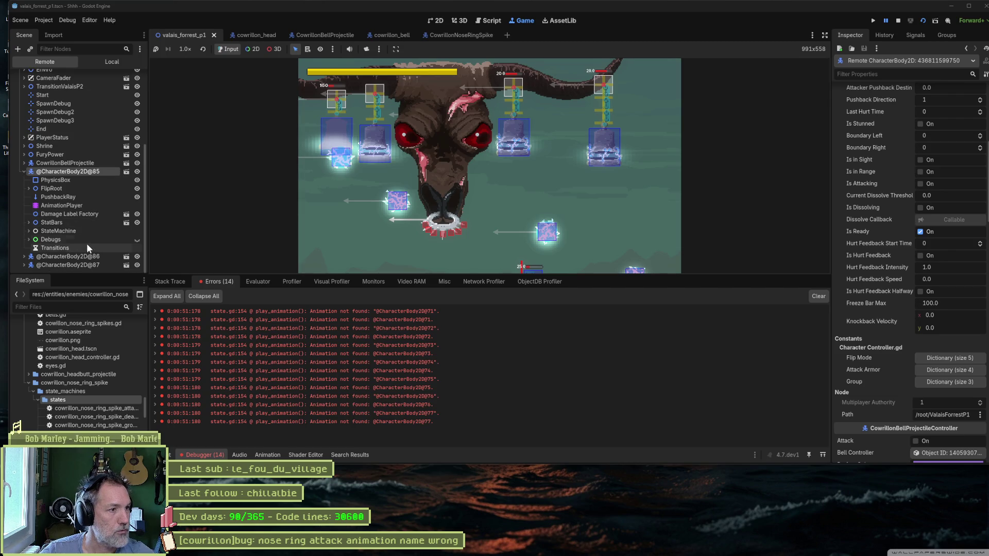
{"action": "scroll", "coordinate": [877, 297], "scroll_direction": "down", "scroll_amount": 3}
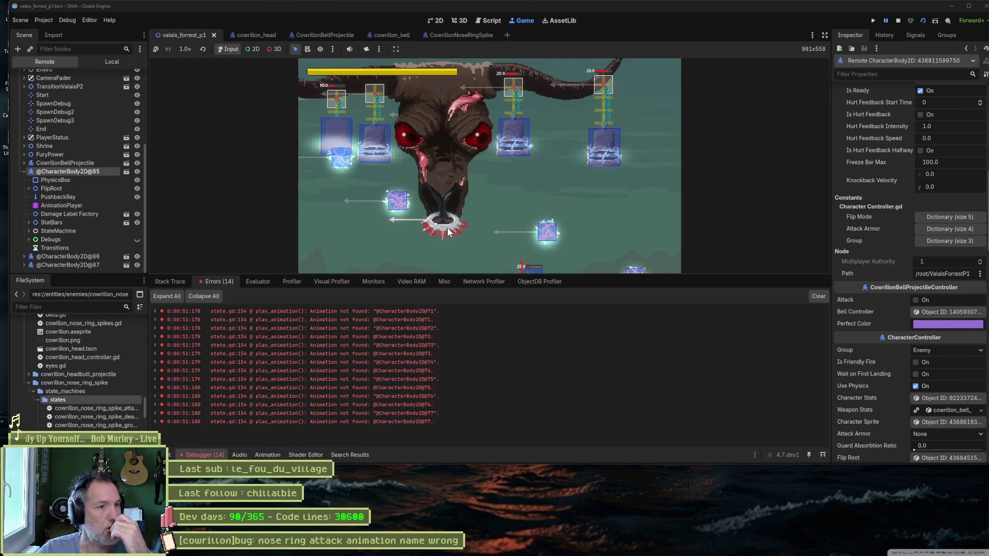
{"action": "left_click", "coordinate": [23, 171]}
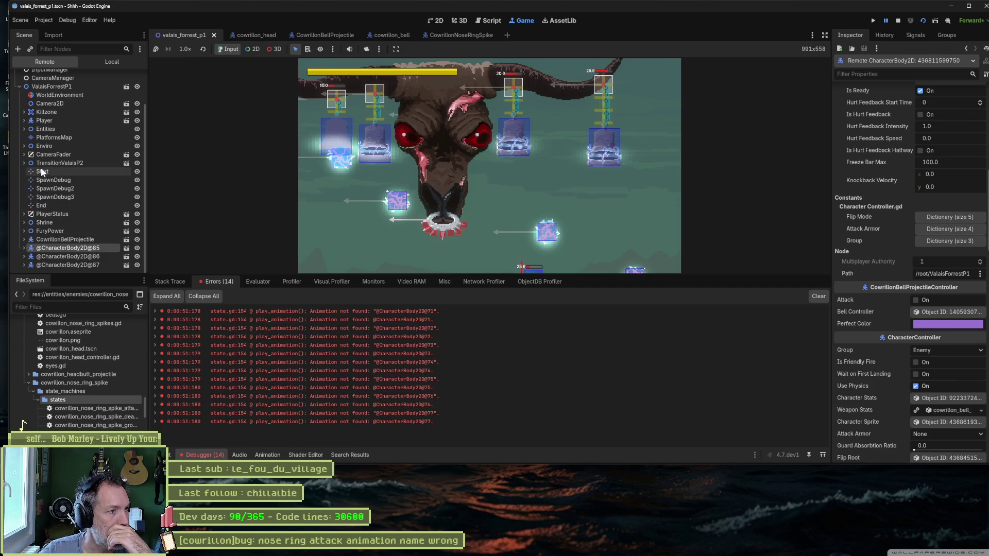
Step: Expand Entities > CowrillonHead > FlipRoot > NoseRingSpikes and SpikeOrigin0 through SpikeOrigin2
{"action": "left_click", "coordinate": [25, 129]}
{"action": "left_click", "coordinate": [29, 137]}
{"action": "left_click", "coordinate": [33, 154]}
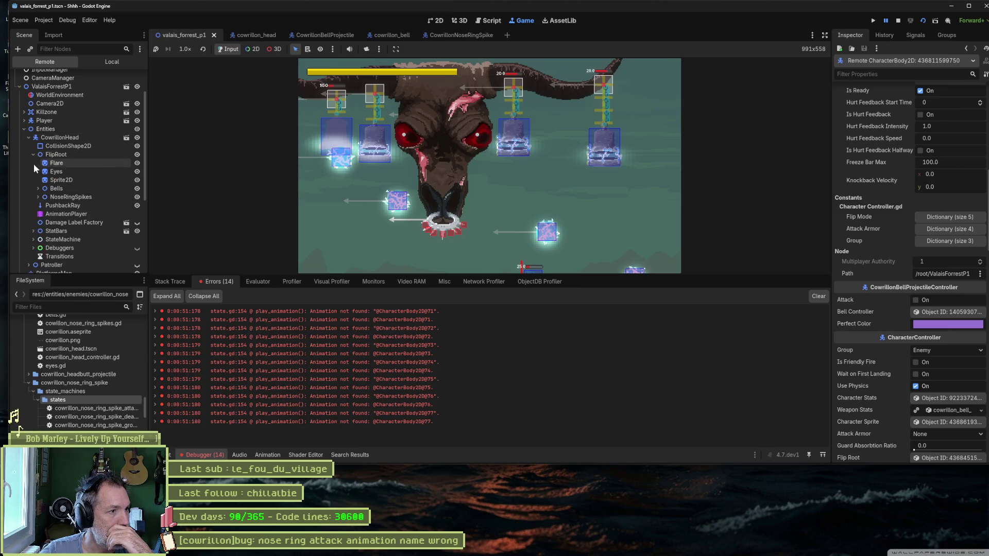
{"action": "left_click", "coordinate": [38, 197]}
{"action": "left_click", "coordinate": [43, 205]}
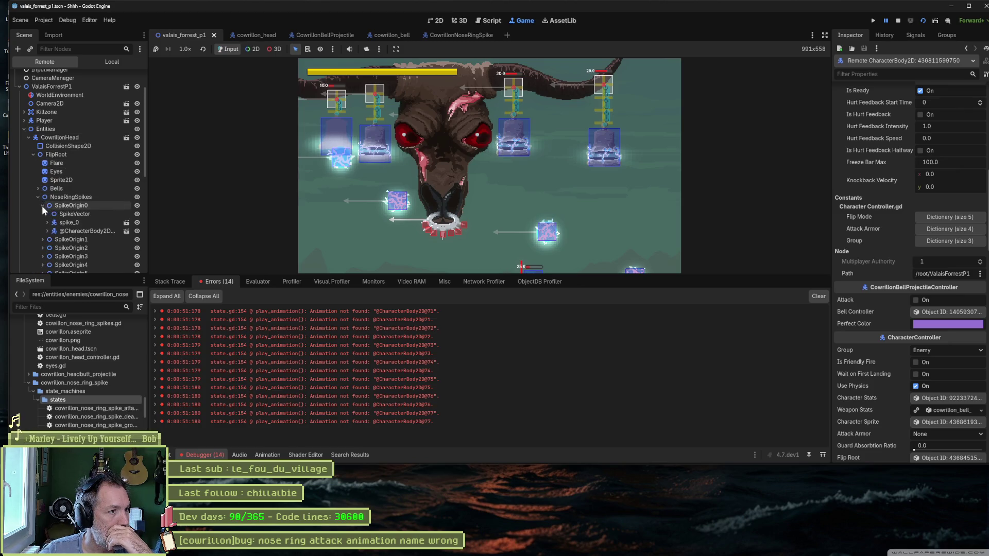
{"action": "left_click", "coordinate": [43, 239]}
{"action": "scroll", "coordinate": [44, 232], "scroll_direction": "down", "scroll_amount": 3}
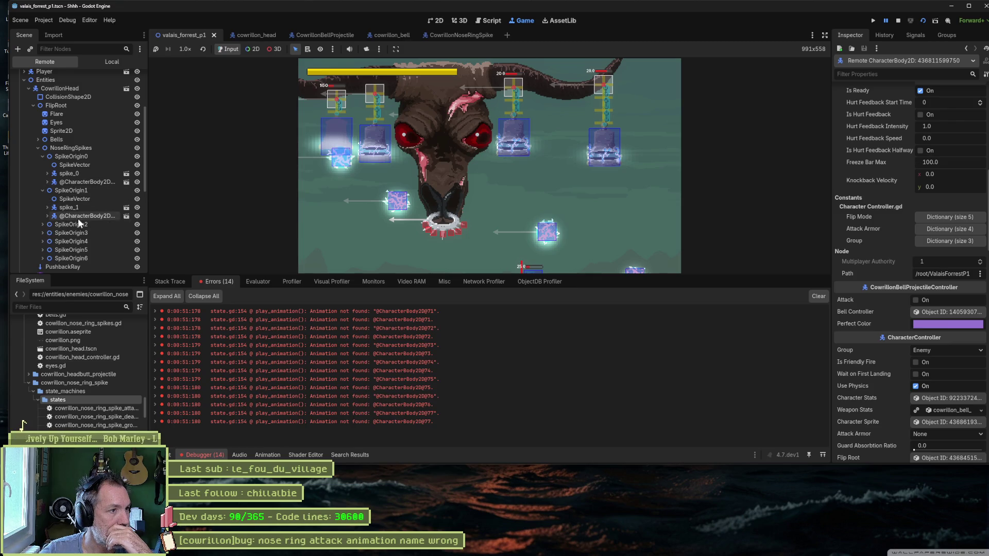
{"action": "left_click", "coordinate": [43, 225]}
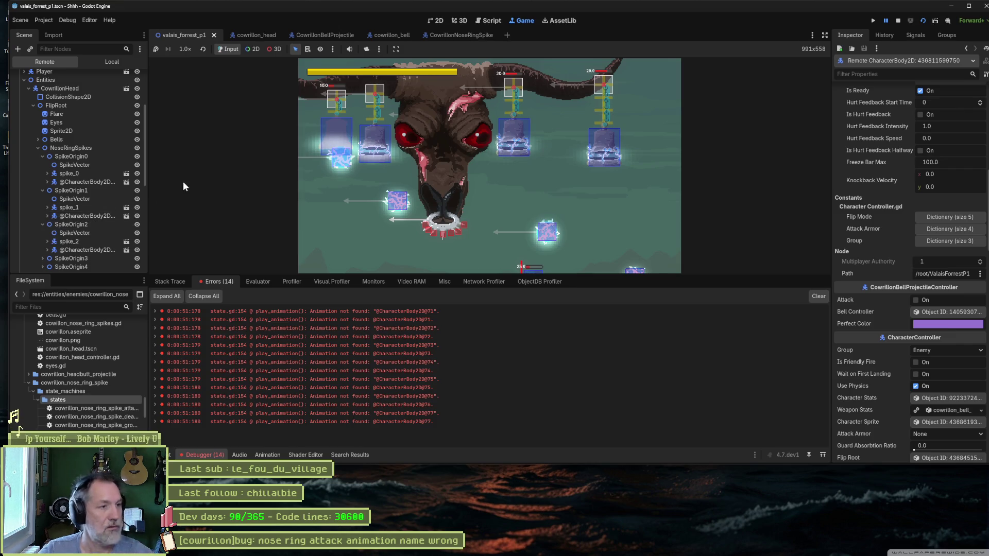
Step: Capture a screenshot of the spike origin rows, then stop the game
{"action": "key", "text": "Print"}
{"action": "mouse_move", "coordinate": [30, 137]}
{"action": "left_mouse_down"}
{"action": "mouse_move", "coordinate": [102, 228]}
{"action": "mouse_move", "coordinate": [148, 258]}
{"action": "left_mouse_up"}
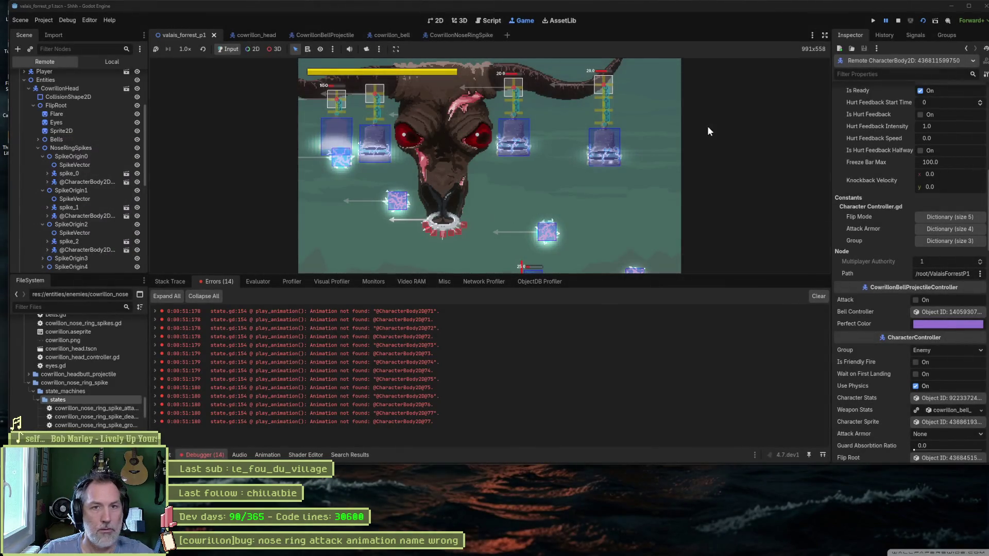
{"action": "left_click", "coordinate": [897, 23]}
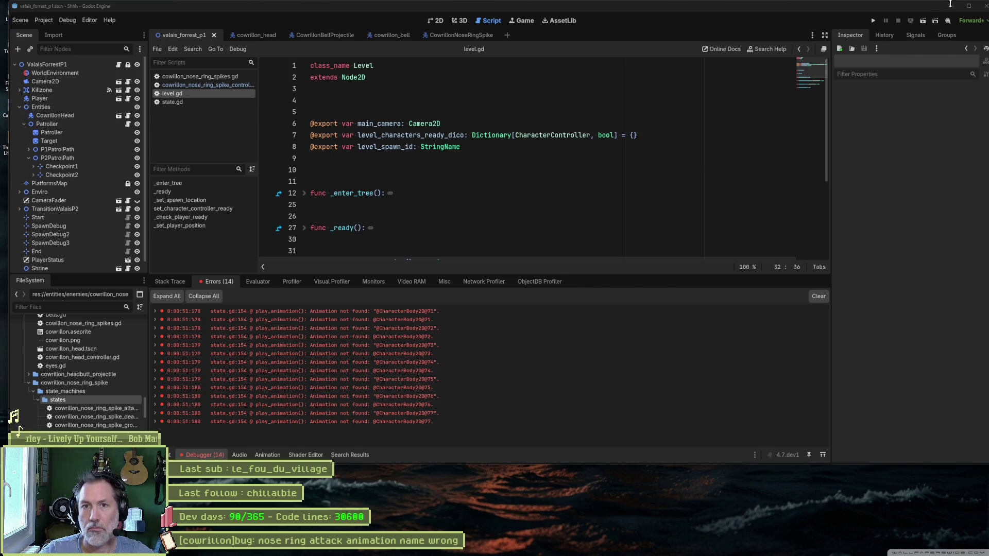
Step: Maximize the Godot window, return to the editor, and run the project again
{"action": "left_click", "coordinate": [969, 6]}
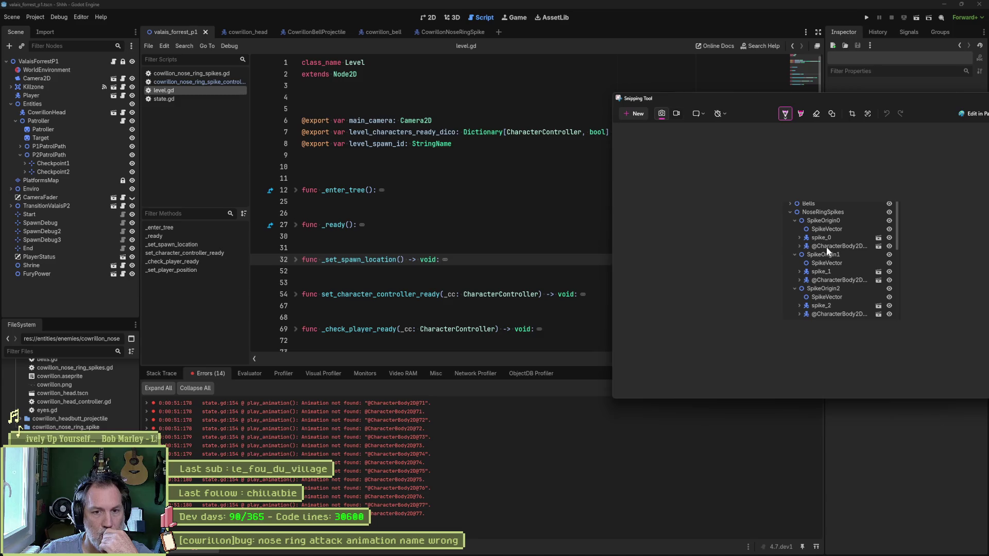
{"action": "left_click", "coordinate": [711, 74]}
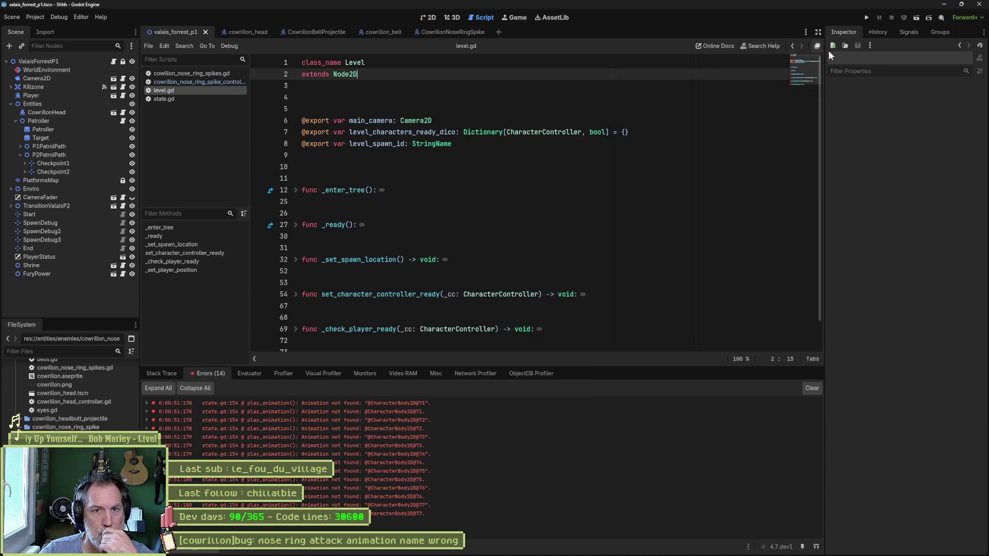
{"action": "left_click", "coordinate": [866, 21]}
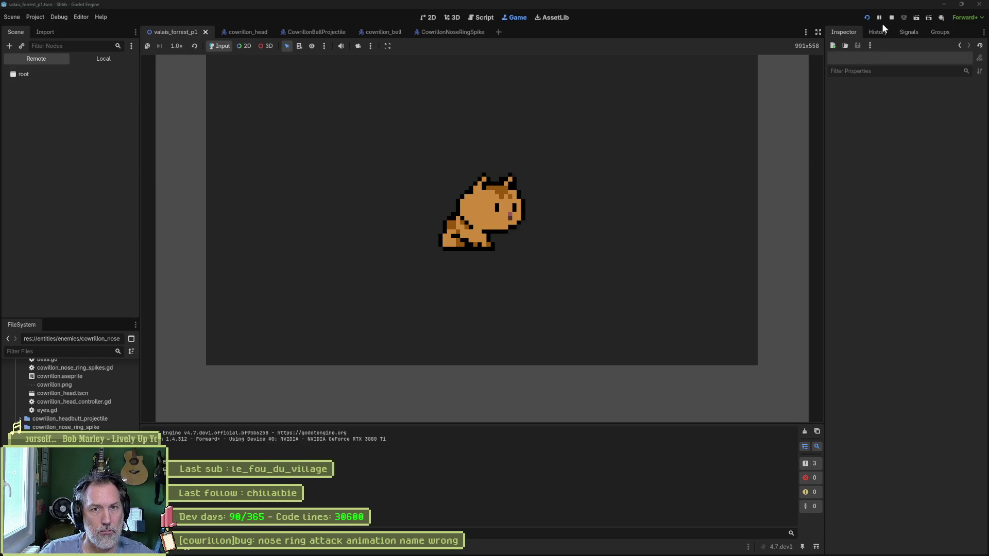
Step: Restart the project with F5, pause and resume the boss fight once, then stop with F8
{"action": "left_click", "coordinate": [879, 20]}
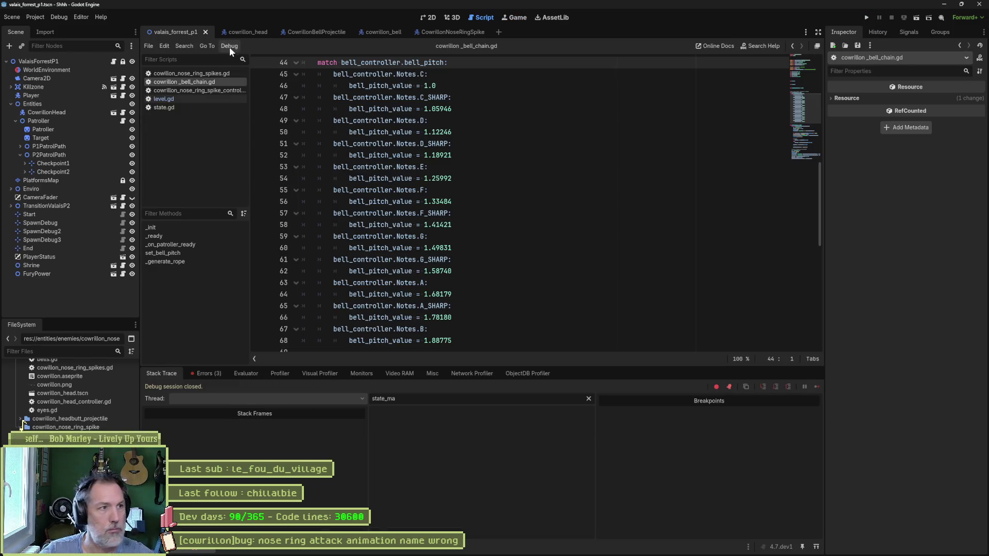
{"action": "key", "text": "F5"}
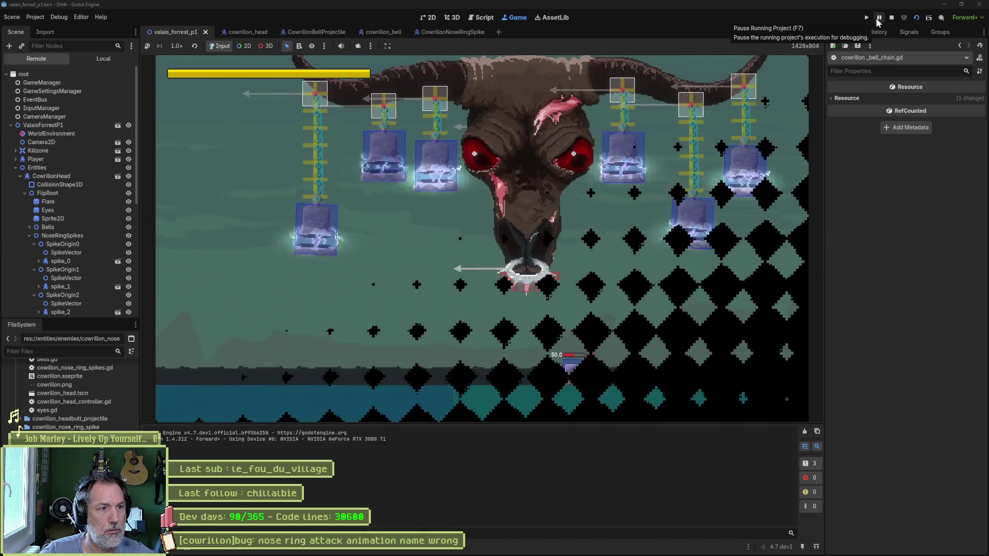
{"action": "left_click", "coordinate": [878, 18]}
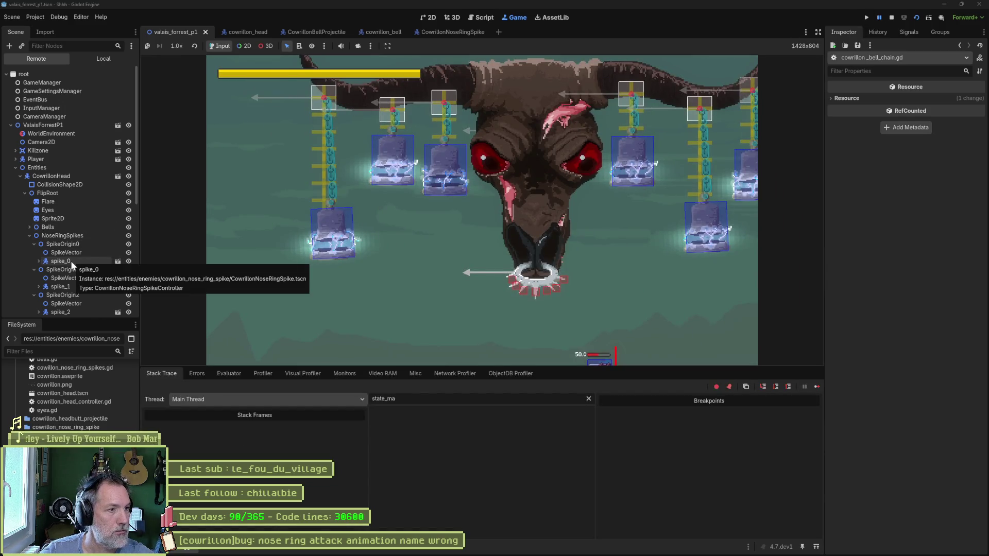
{"action": "left_click", "coordinate": [879, 18]}
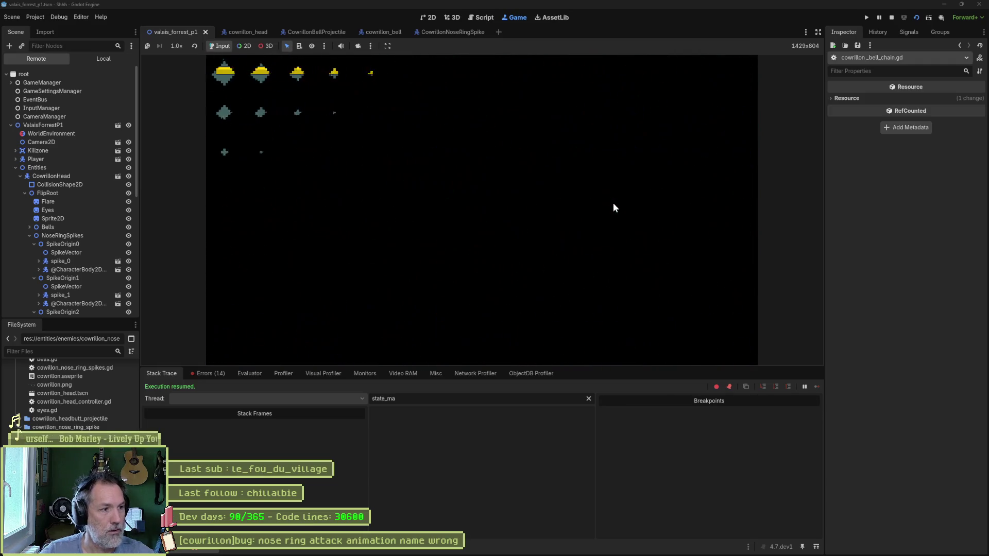
{"action": "key", "text": "F8"}
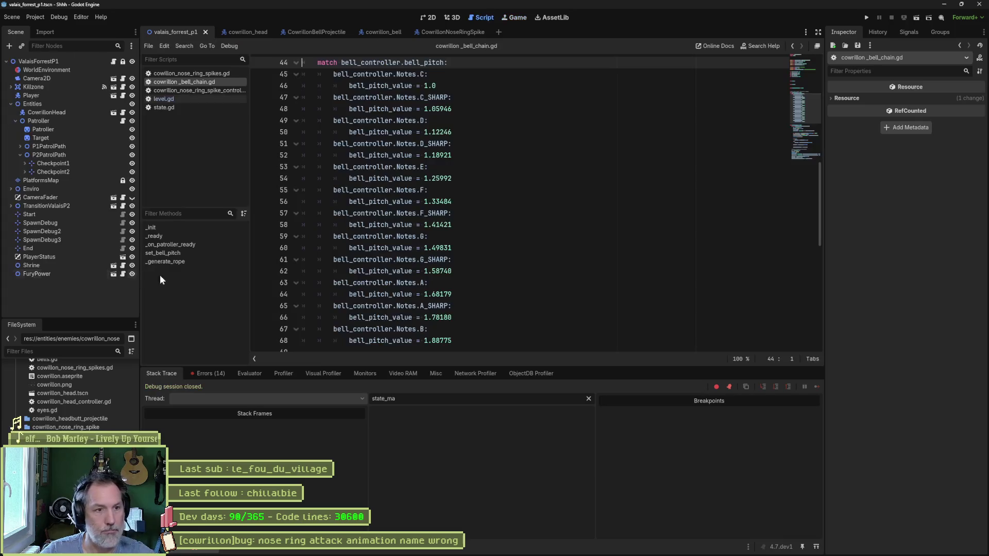
{"action": "key", "text": "F5"}
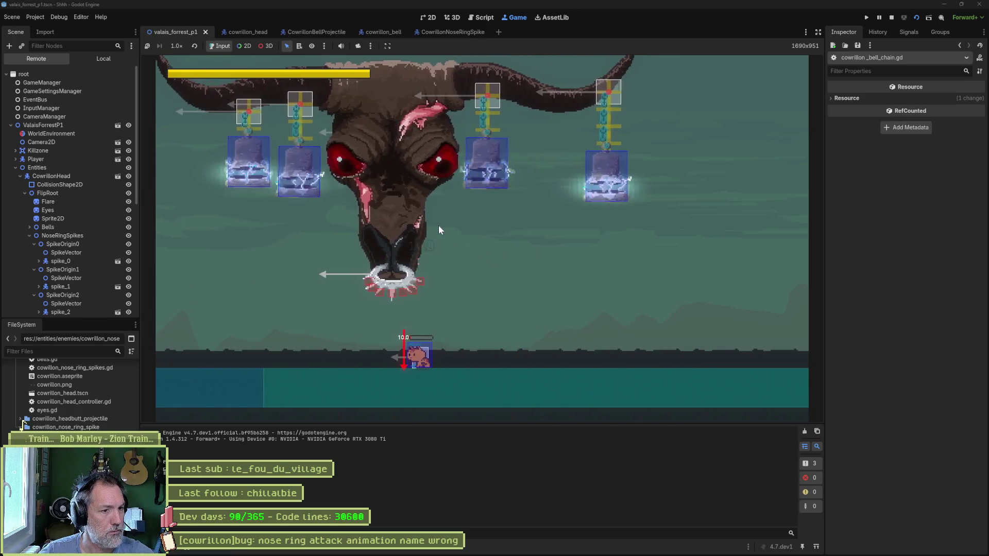
{"action": "key", "text": "F5"}
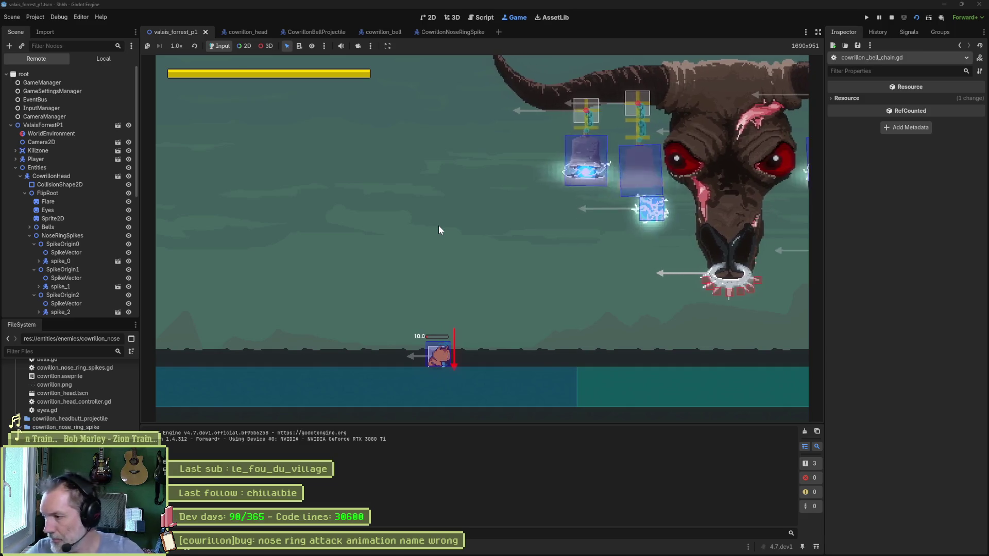
{"action": "key", "text": "F8"}
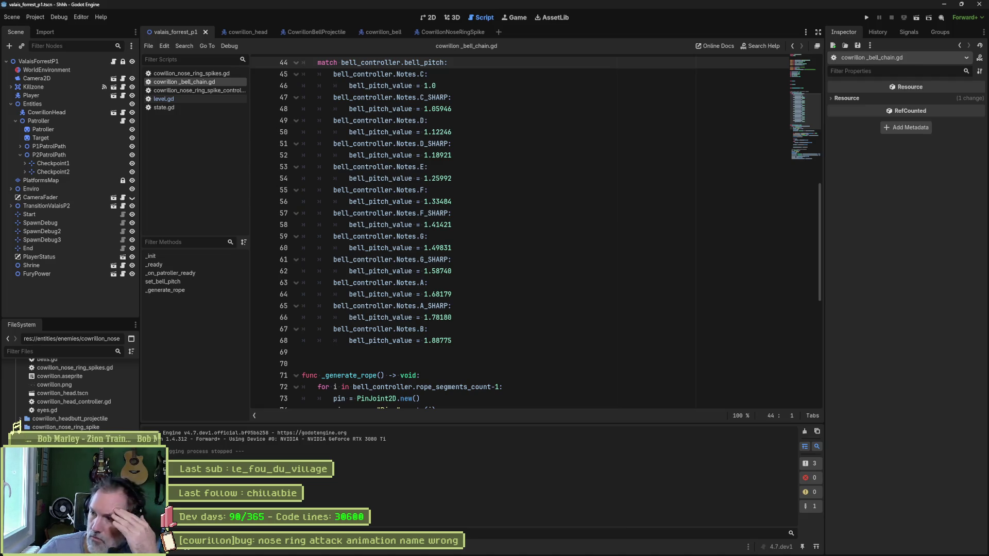
Step: Comment out the elif Attack branch and its animation_name line in cowrillon_nose_ring_spike_controller.gd
{"action": "left_click", "coordinate": [213, 74]}
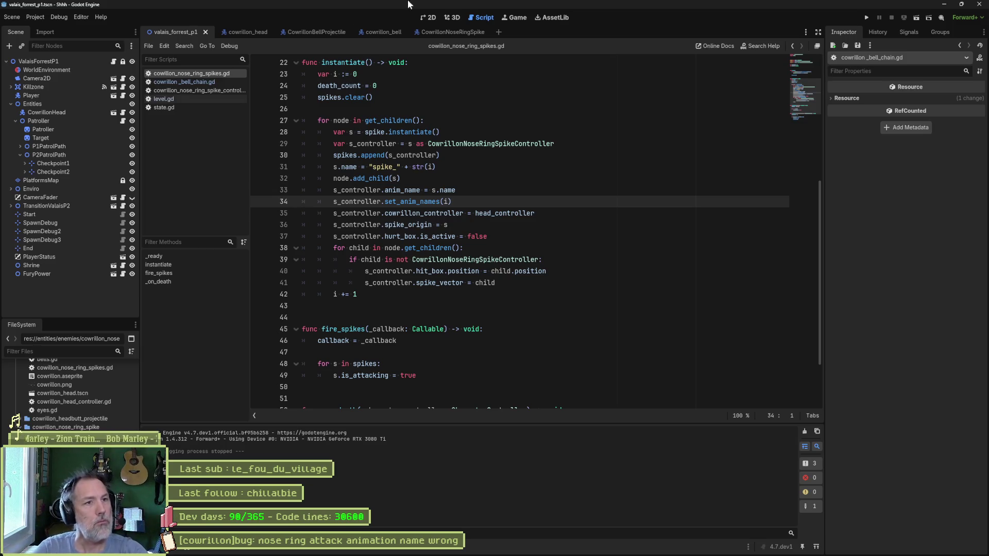
{"action": "left_click", "coordinate": [448, 33]}
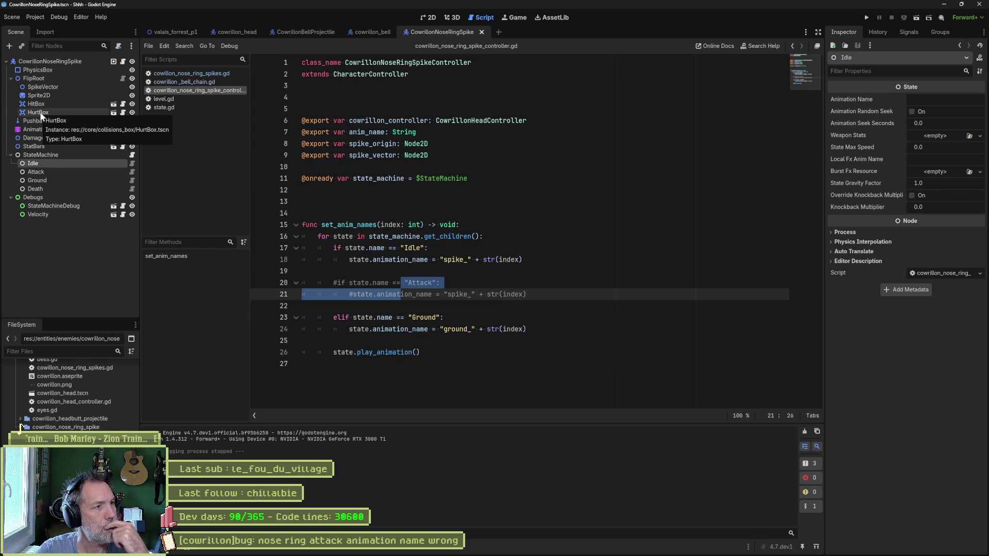
Step: Check the HurtBox node in the 2D spike scene, then return to cowrillon_nose_ring_spikes.gd
{"action": "left_click", "coordinate": [426, 18]}
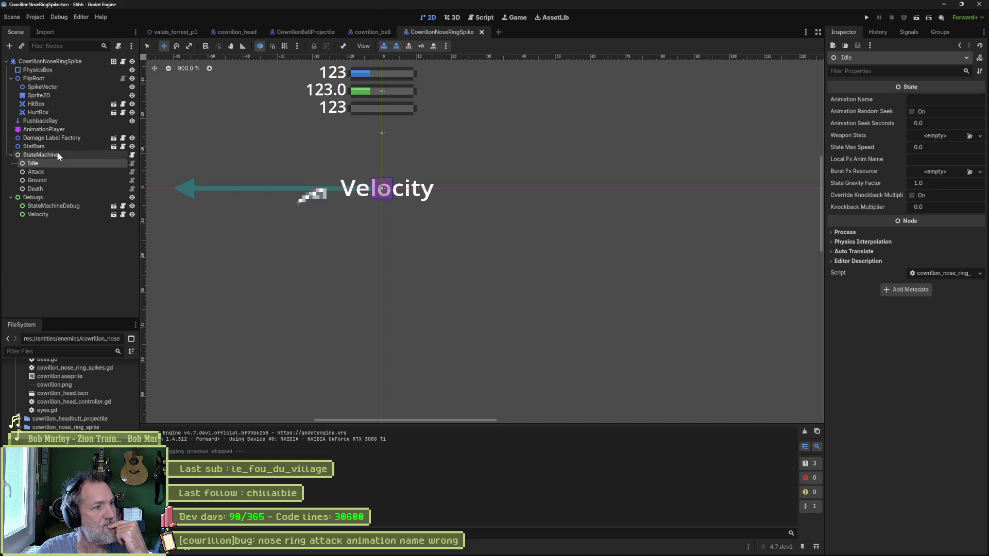
{"action": "left_click", "coordinate": [56, 114]}
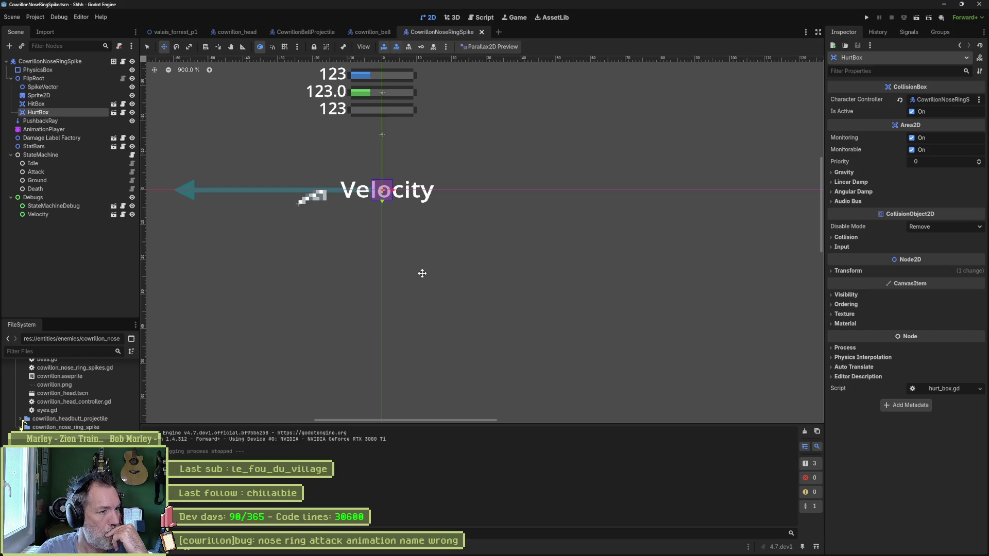
{"action": "key", "text": "ctrl+F3"}
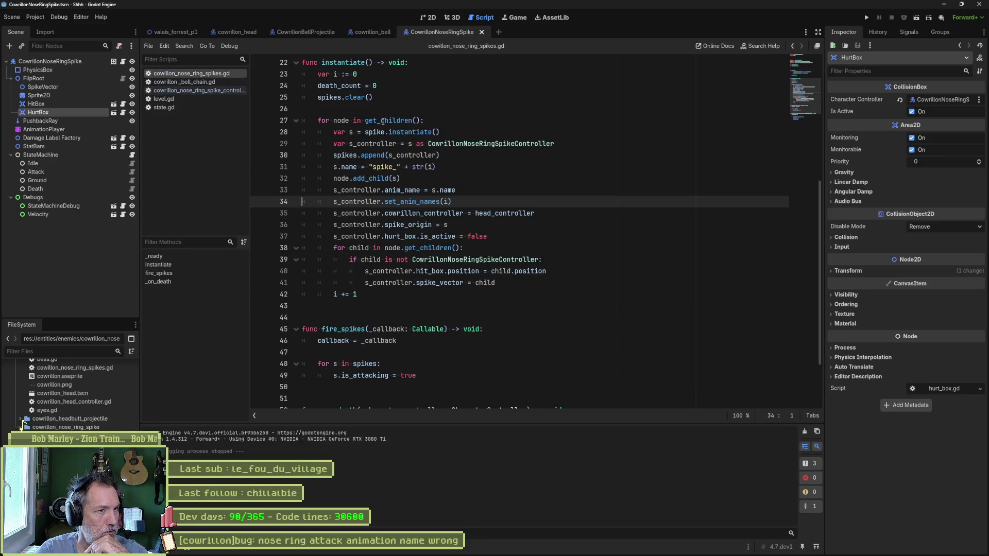
{"action": "left_click_drag", "start_coordinate": [412, 63], "coordinate": [427, 293]}
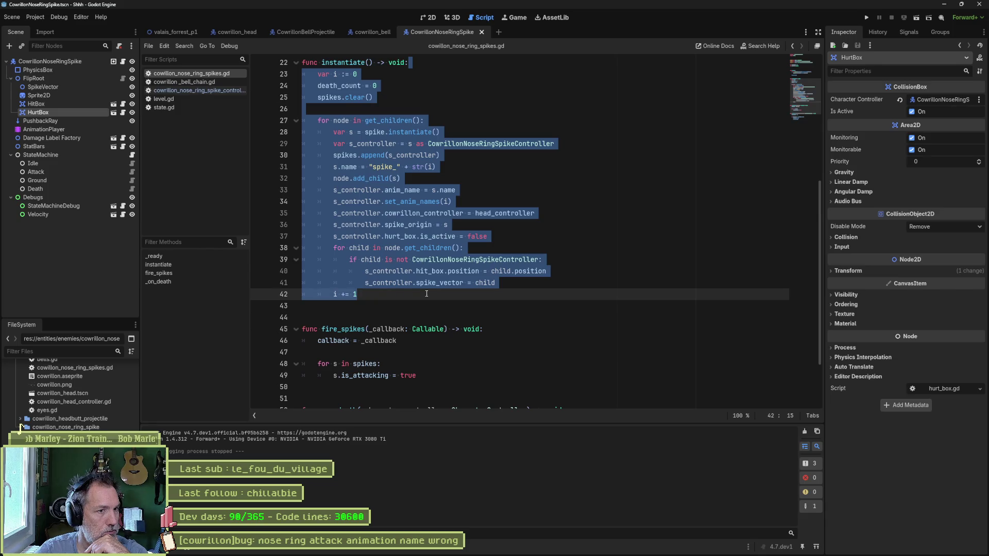
{"action": "left_click", "coordinate": [426, 224]}
{"action": "left_click_drag", "start_coordinate": [333, 167], "coordinate": [452, 163]}
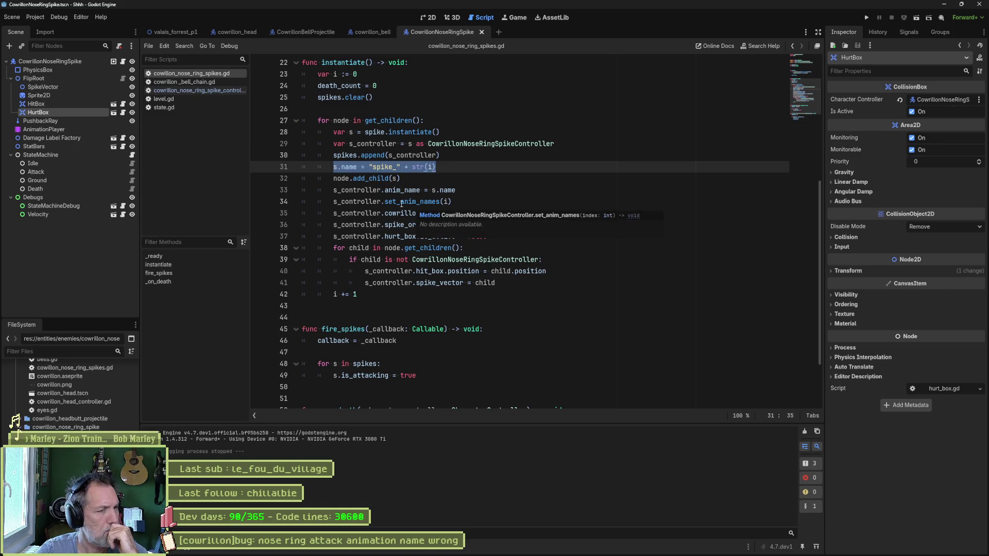
{"action": "left_click", "coordinate": [375, 133]}
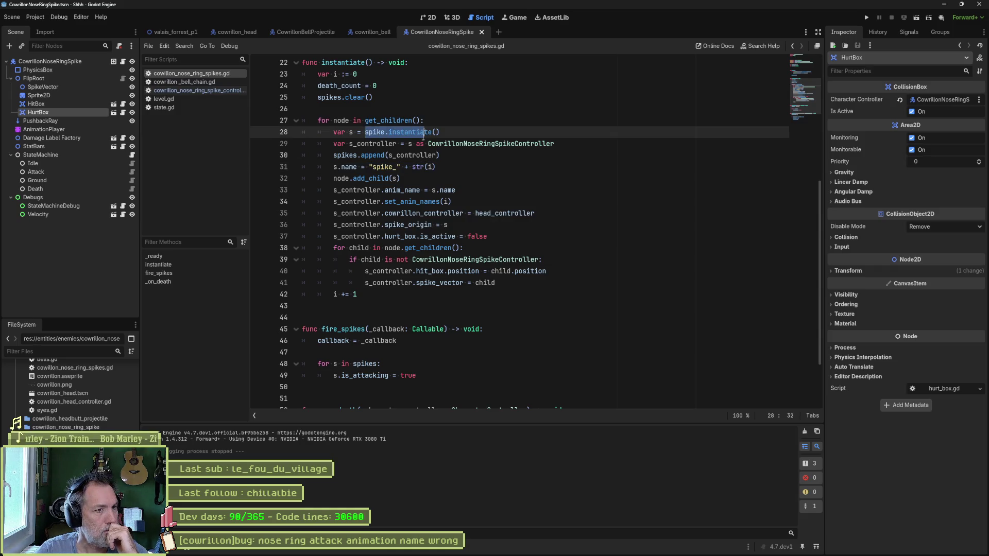
{"action": "left_click", "coordinate": [387, 179]}
{"action": "double_click", "coordinate": [387, 179]}
{"action": "left_click", "coordinate": [357, 167]}
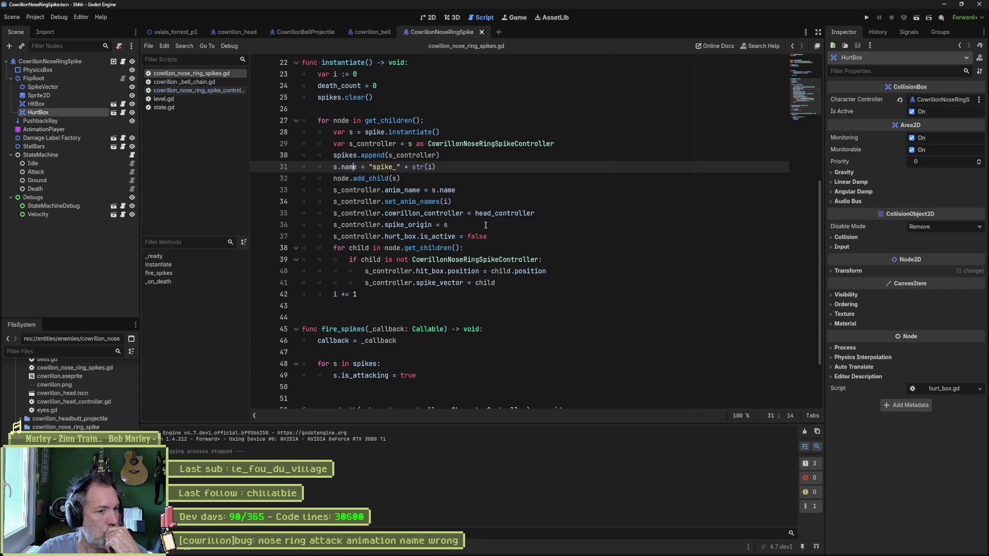
{"action": "scroll", "coordinate": [390, 108], "scroll_direction": "up", "scroll_amount": 6}
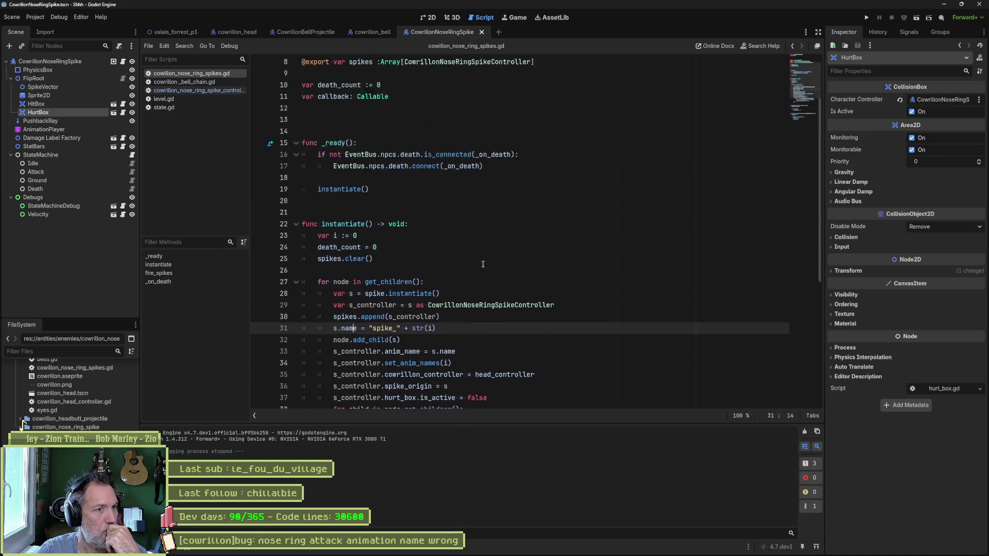
{"action": "double_click", "coordinate": [360, 108]}
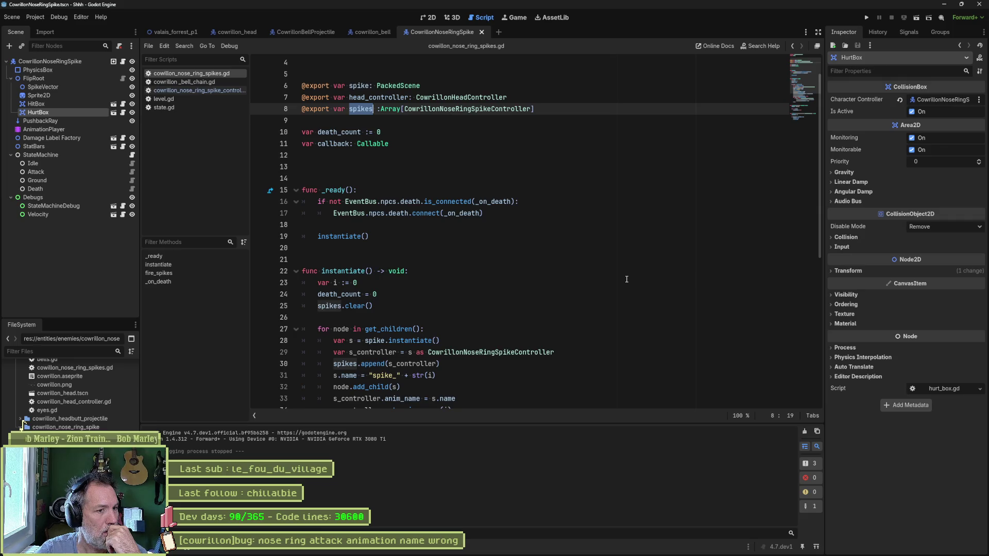
{"action": "scroll", "coordinate": [626, 279], "scroll_direction": "down", "scroll_amount": 3}
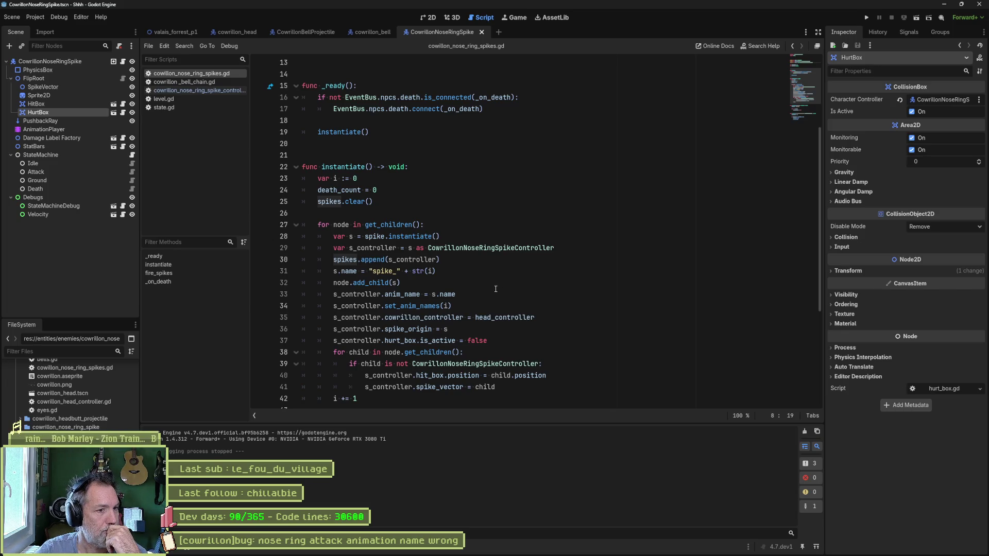
{"action": "scroll", "coordinate": [491, 290], "scroll_direction": "down", "scroll_amount": 5}
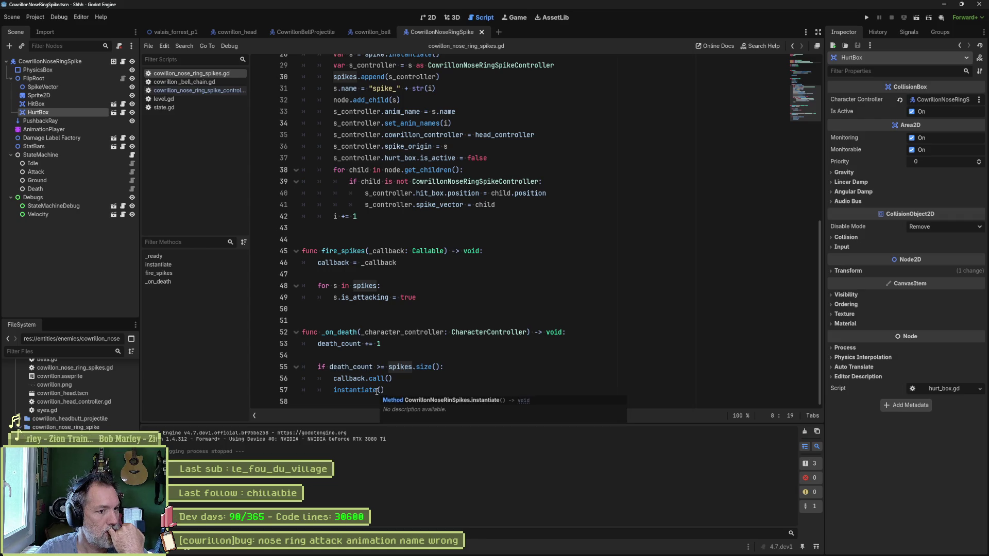
{"action": "mouse_move", "coordinate": [376, 390]}
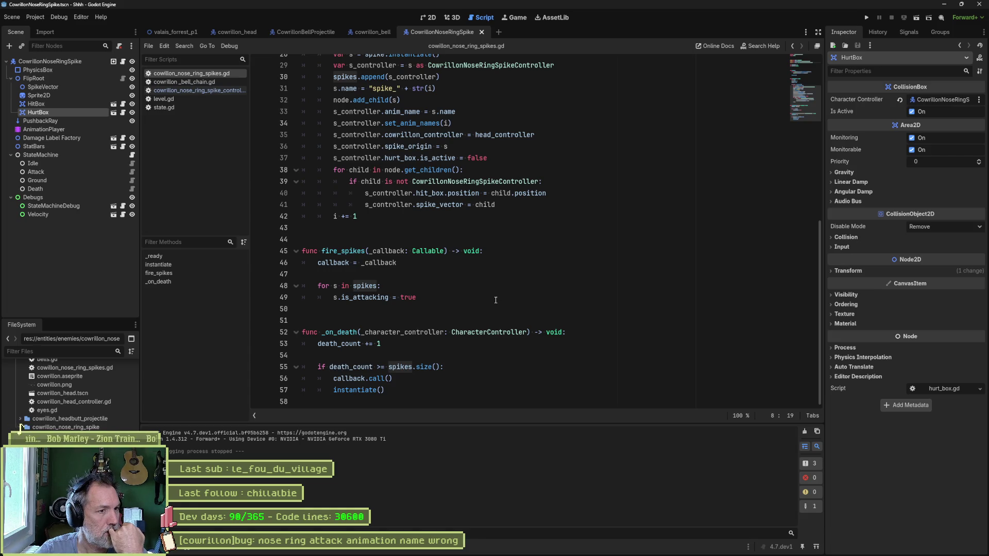
{"action": "scroll", "coordinate": [495, 300], "scroll_direction": "up", "scroll_amount": 2}
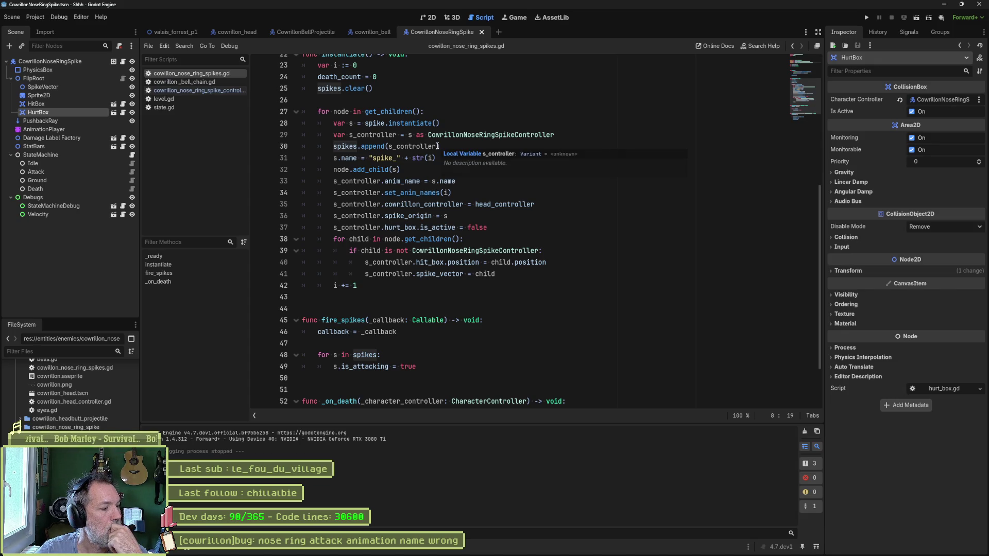
{"action": "double_click", "coordinate": [402, 112]}
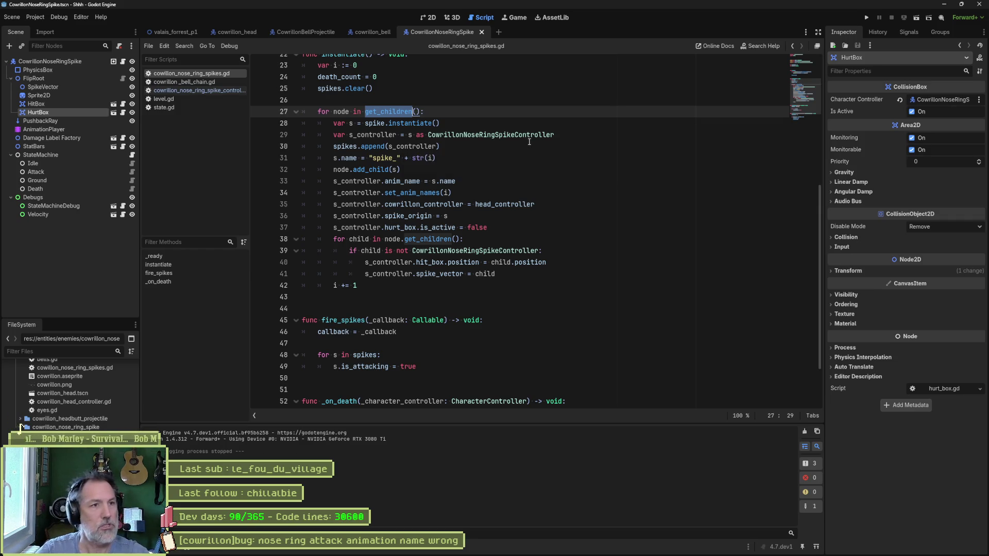
{"action": "left_click", "coordinate": [175, 31]}
{"action": "key", "text": "F5"}
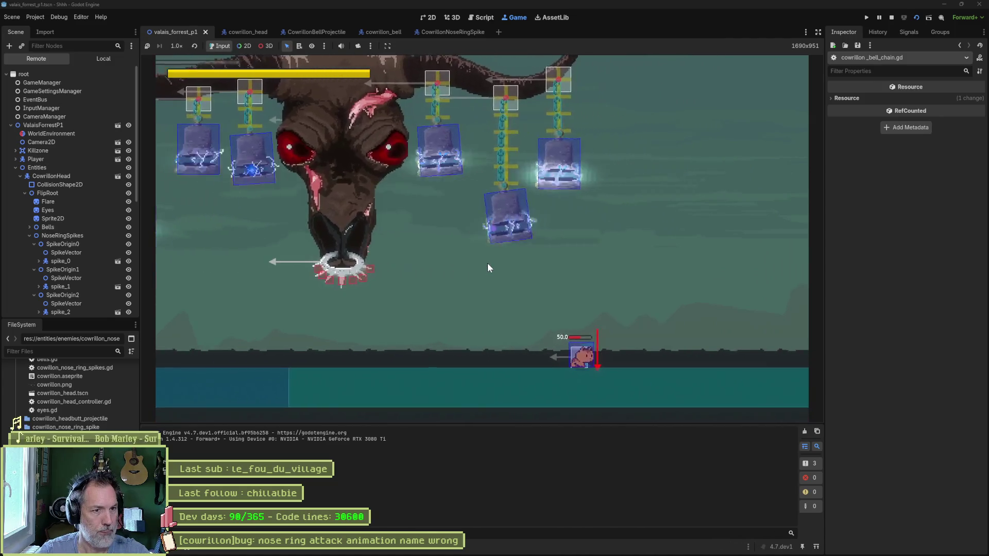
Step: Move the player left and right, pause the game, and select SpikeOrigin6 in the Remote tree
{"action": "key", "text": "Left"}
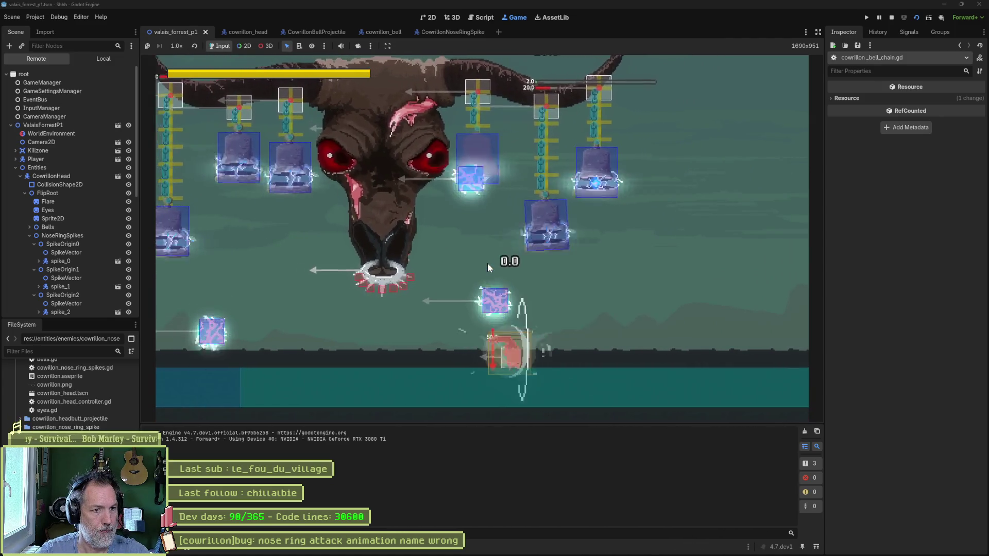
{"action": "key", "text": "Right"}
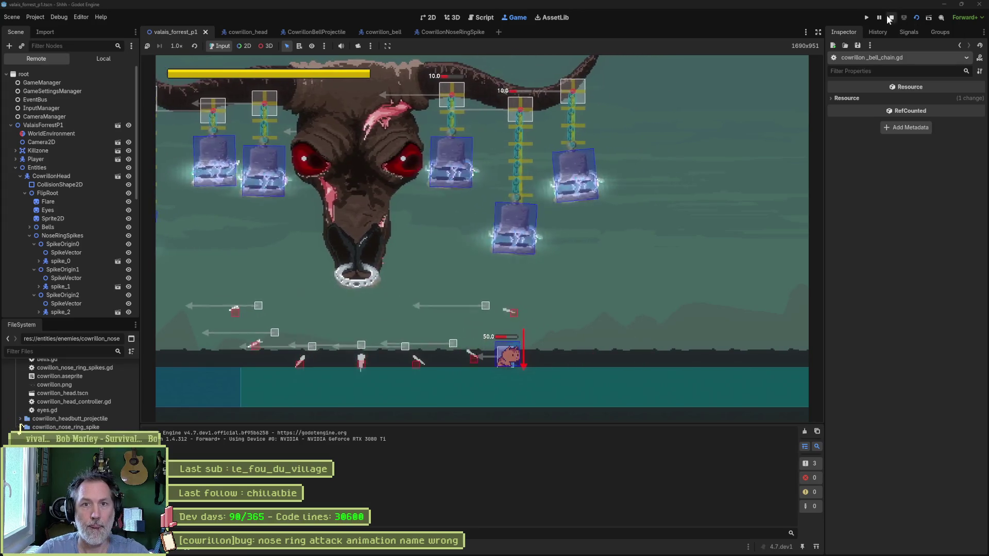
{"action": "left_click", "coordinate": [880, 17]}
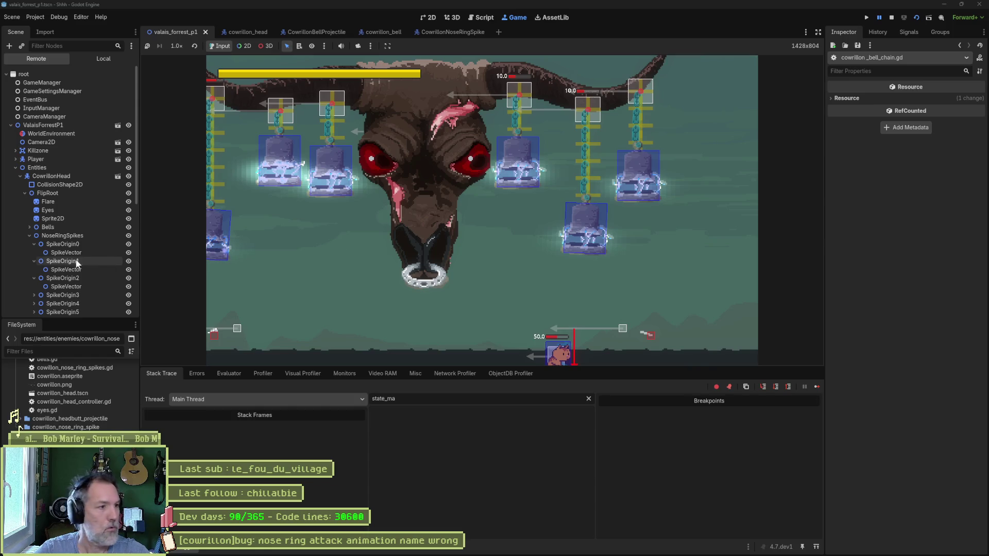
{"action": "scroll", "coordinate": [61, 255], "scroll_direction": "down", "scroll_amount": 5}
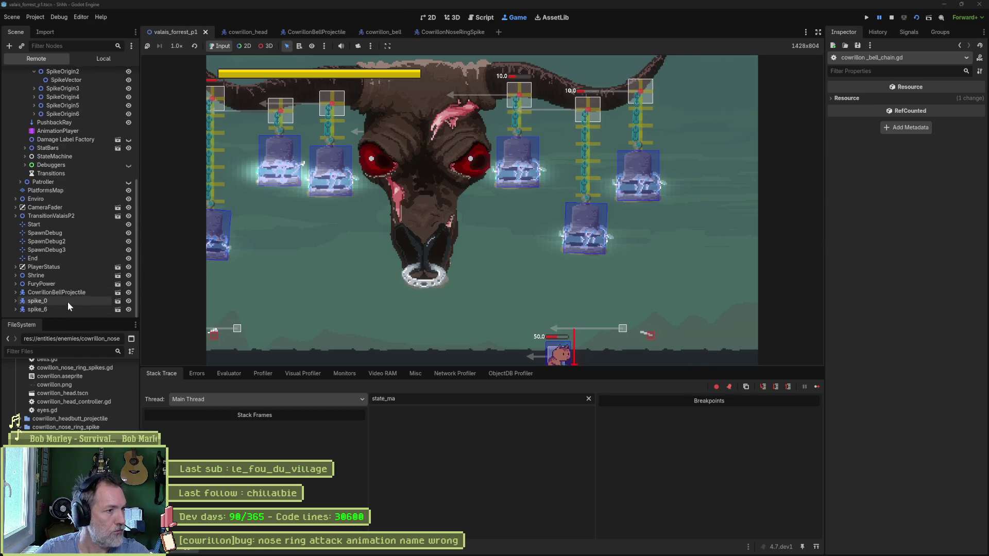
{"action": "scroll", "coordinate": [101, 260], "scroll_direction": "up", "scroll_amount": 5}
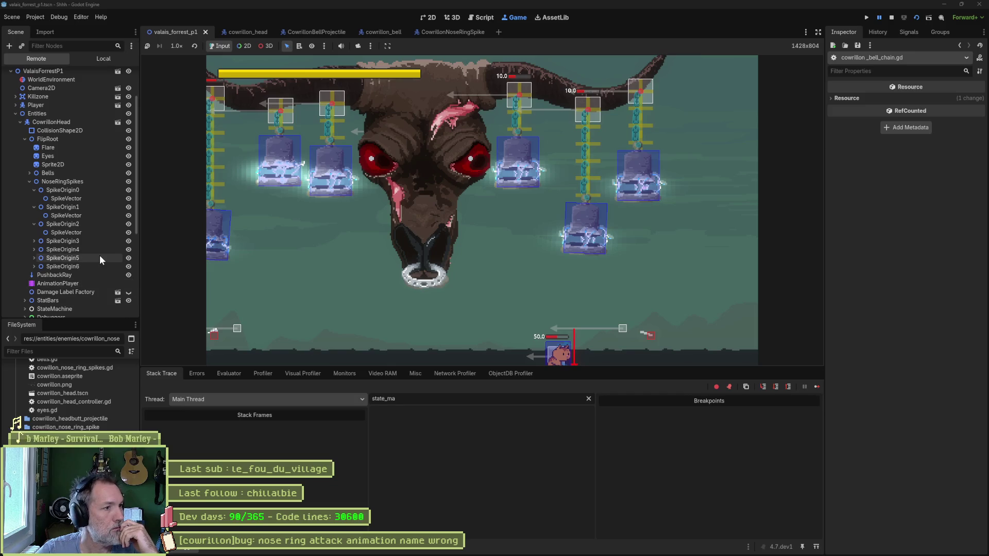
{"action": "left_click", "coordinate": [59, 284]}
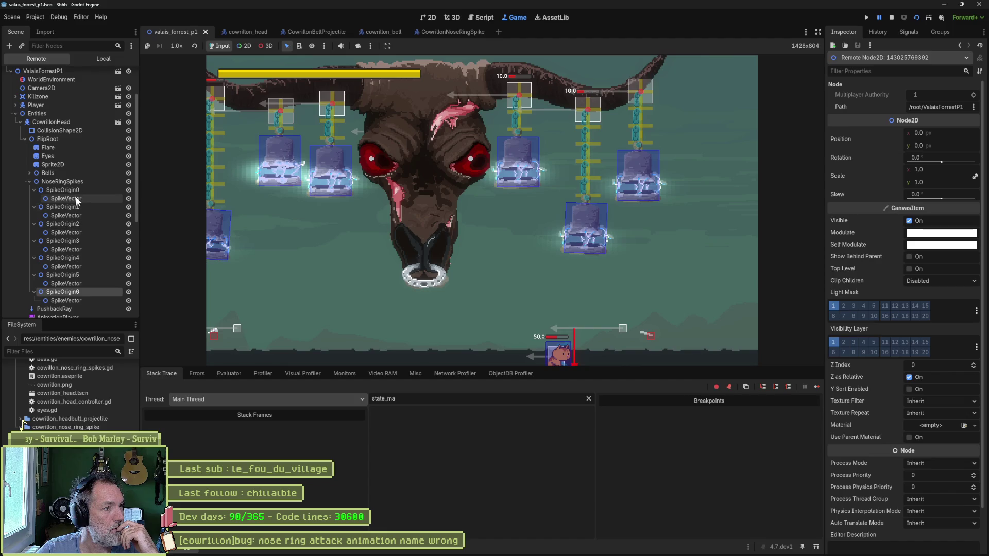
Step: Select the live NoseRingSpikes node, expand its Spikes array, and resume the game
{"action": "scroll", "coordinate": [60, 169], "scroll_direction": "up", "scroll_amount": 3}
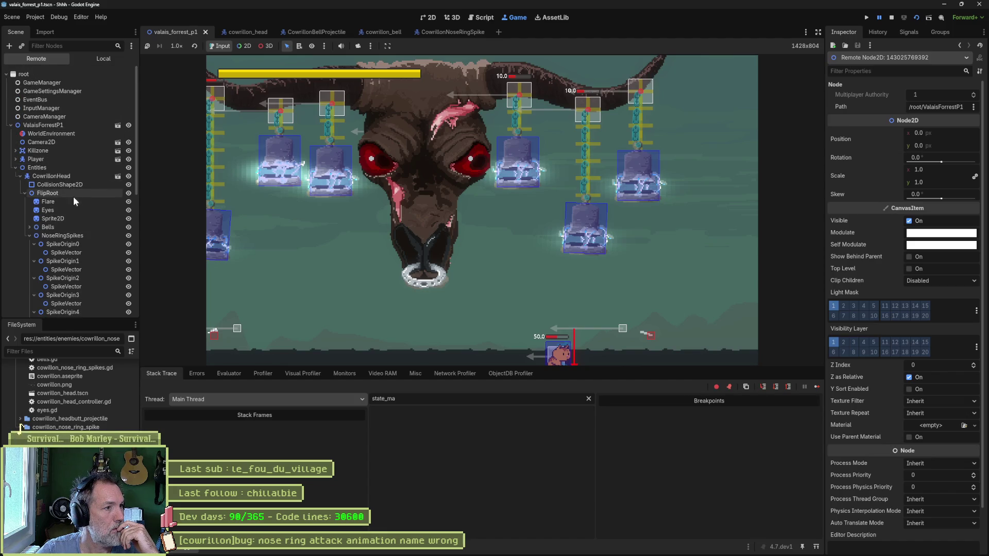
{"action": "left_click", "coordinate": [69, 237]}
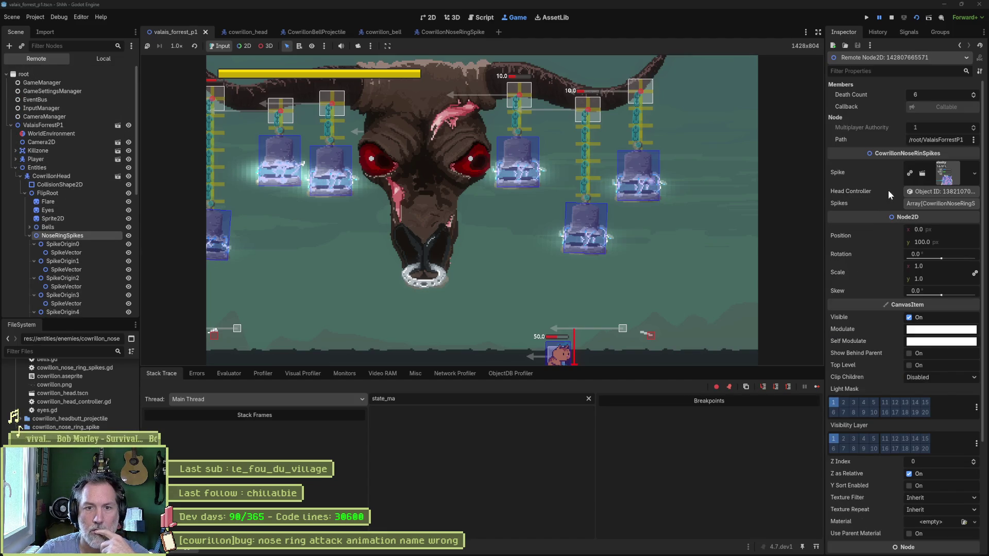
{"action": "left_click", "coordinate": [933, 203]}
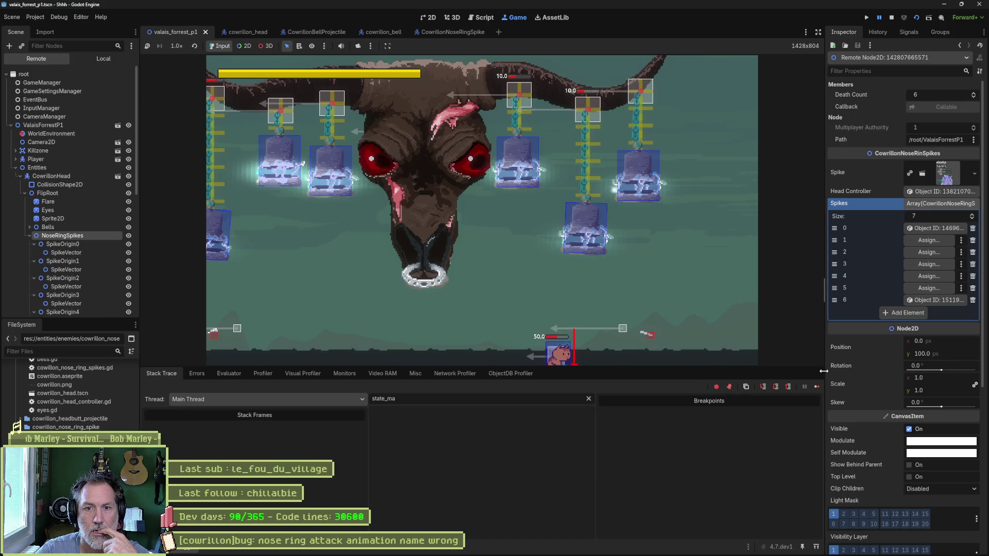
{"action": "left_click", "coordinate": [879, 19]}
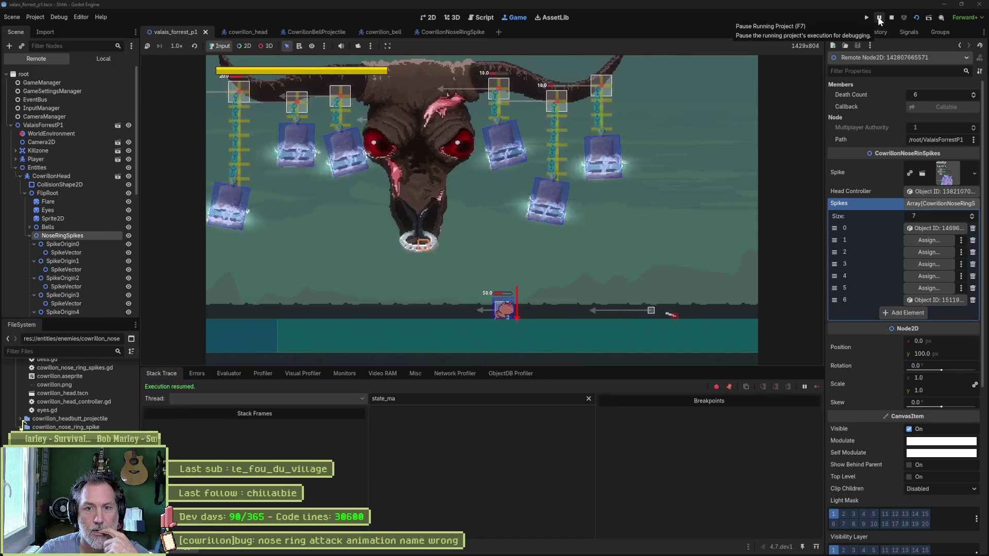
Step: Pause again, check Bells and NoseRingSpikes' seven-entry Spikes array, then resume the attack
{"action": "left_click", "coordinate": [879, 18]}
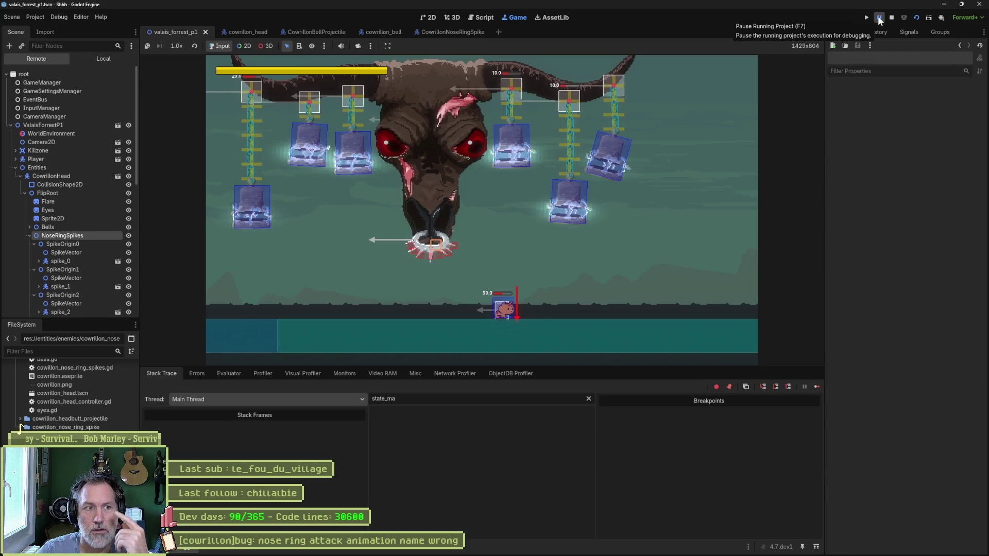
{"action": "scroll", "coordinate": [86, 270], "scroll_direction": "down", "scroll_amount": 5}
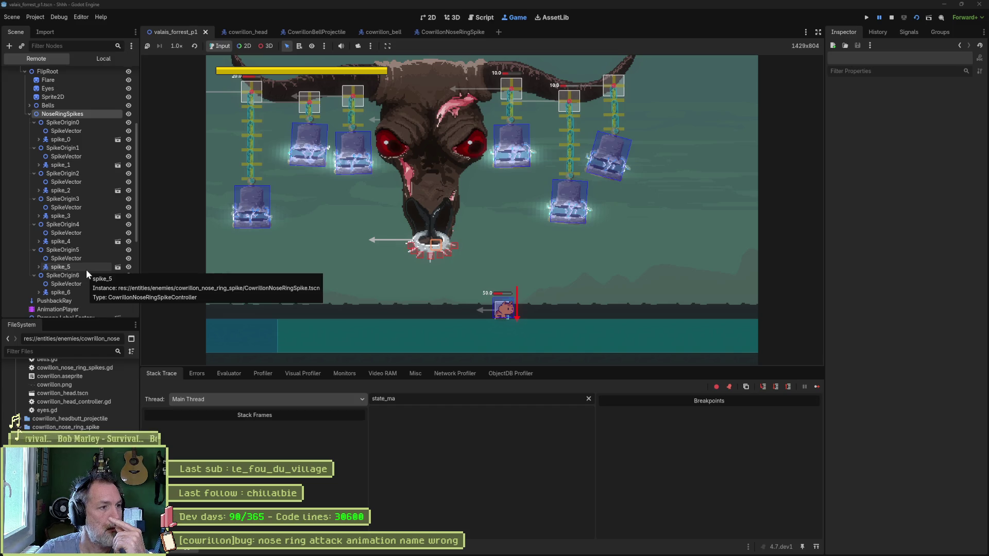
{"action": "left_click", "coordinate": [78, 106]}
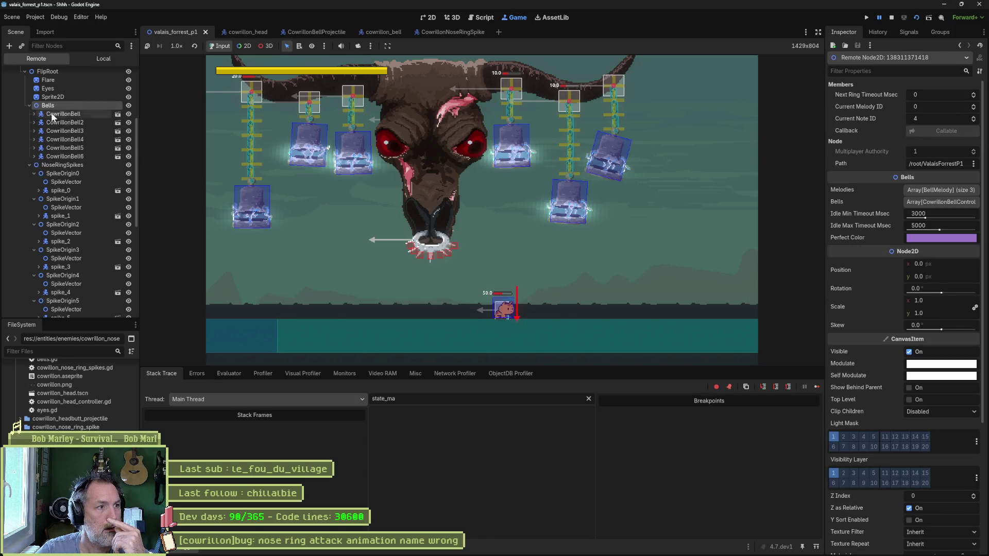
{"action": "left_click", "coordinate": [47, 166]}
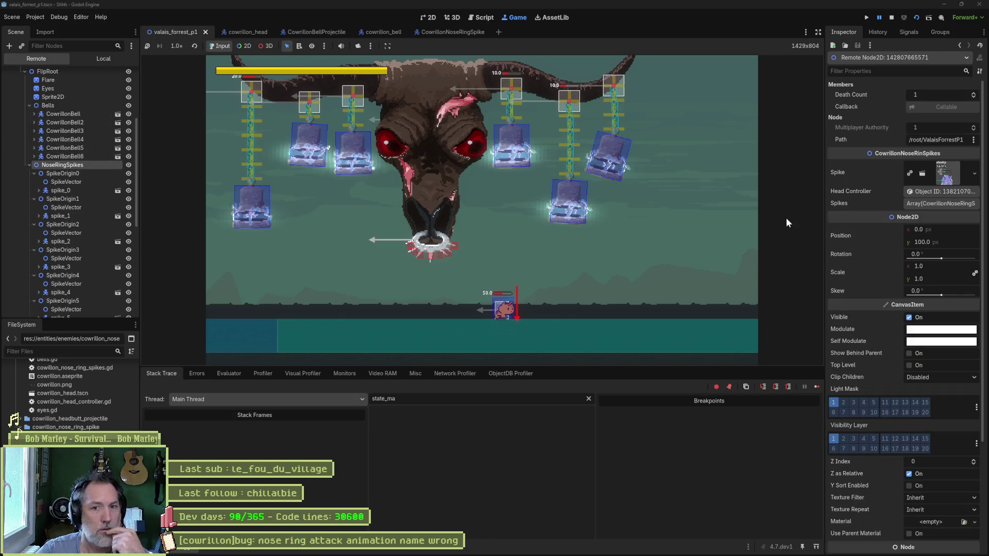
{"action": "left_click", "coordinate": [938, 205]}
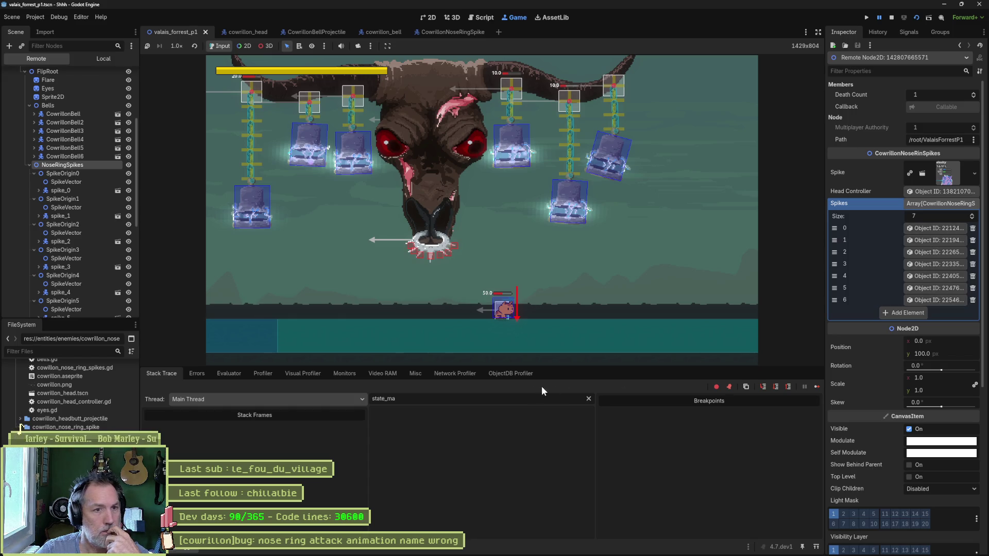
{"action": "scroll", "coordinate": [74, 288], "scroll_direction": "down", "scroll_amount": 8}
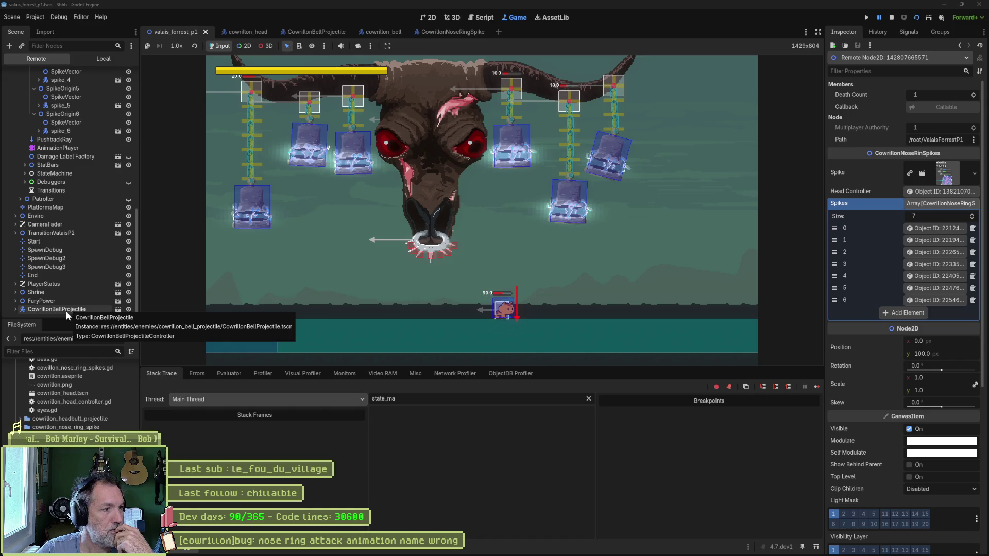
{"action": "left_click", "coordinate": [879, 18]}
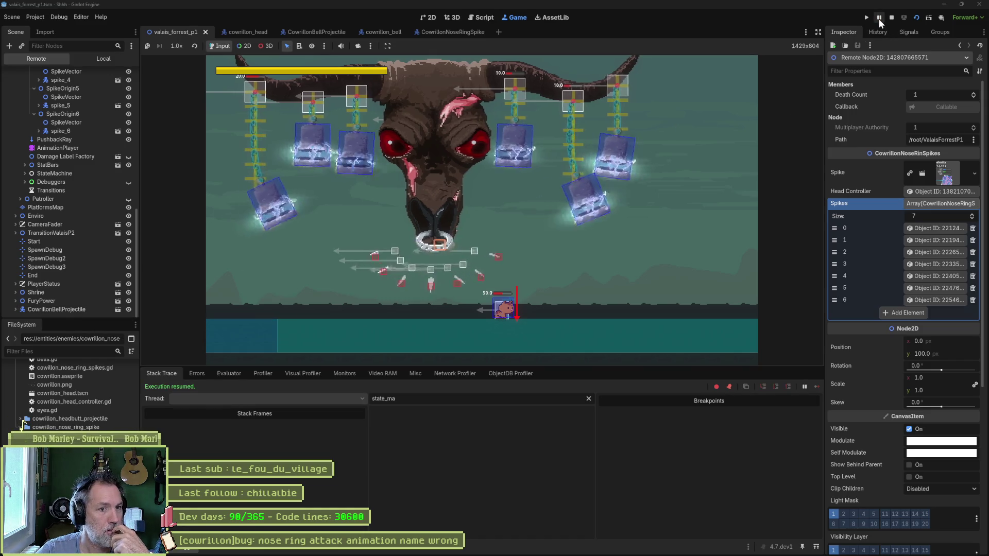
Step: Pause the running boss fight briefly, resume it, then stop the playtest
{"action": "left_click", "coordinate": [879, 19]}
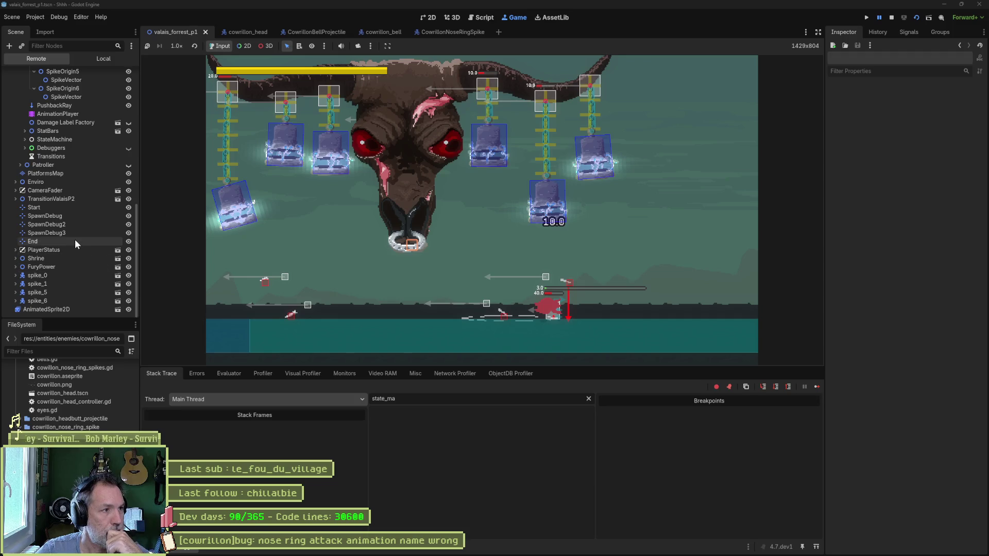
{"action": "scroll", "coordinate": [75, 239], "scroll_direction": "up", "scroll_amount": 5}
{"action": "left_click", "coordinate": [879, 21]}
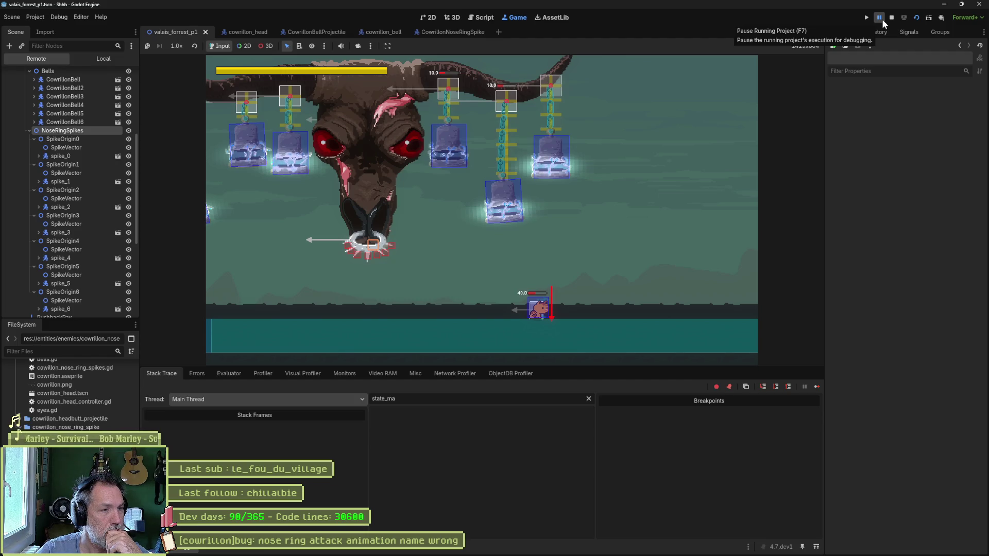
{"action": "left_click", "coordinate": [890, 17]}
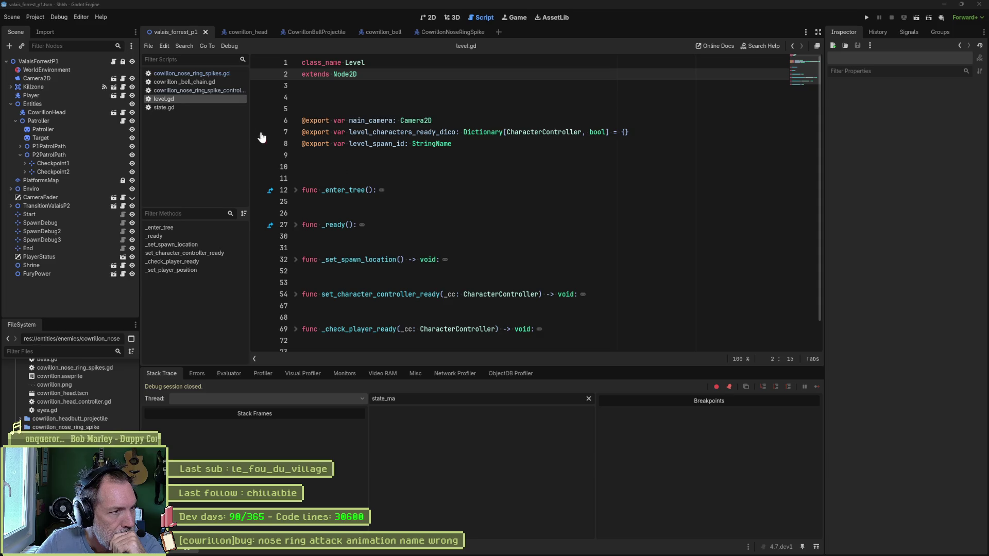
Step: Open cowrillon_nose_ring_spikes.gd and inspect the spikes variable and the get_children() loop in instantiate()
{"action": "left_click", "coordinate": [223, 90]}
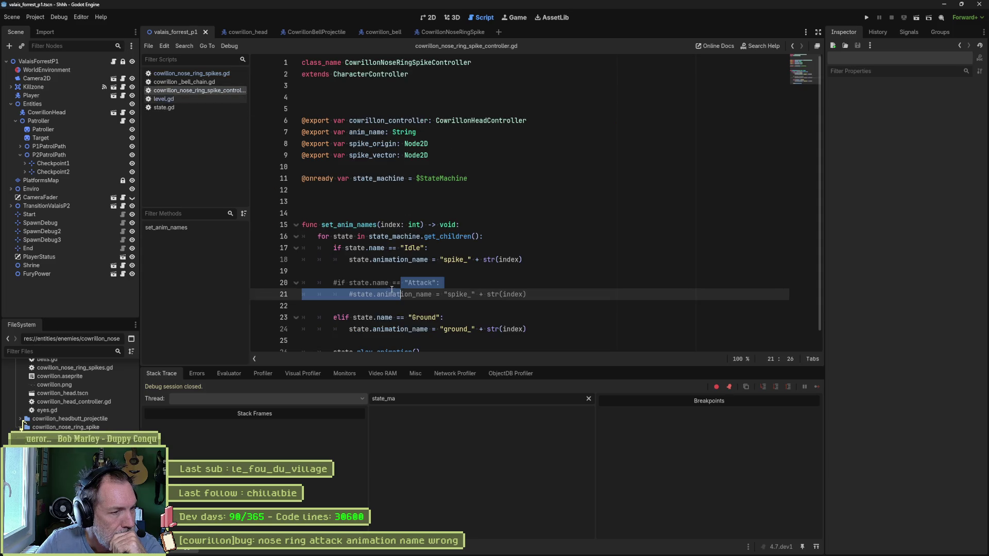
{"action": "left_click", "coordinate": [211, 73]}
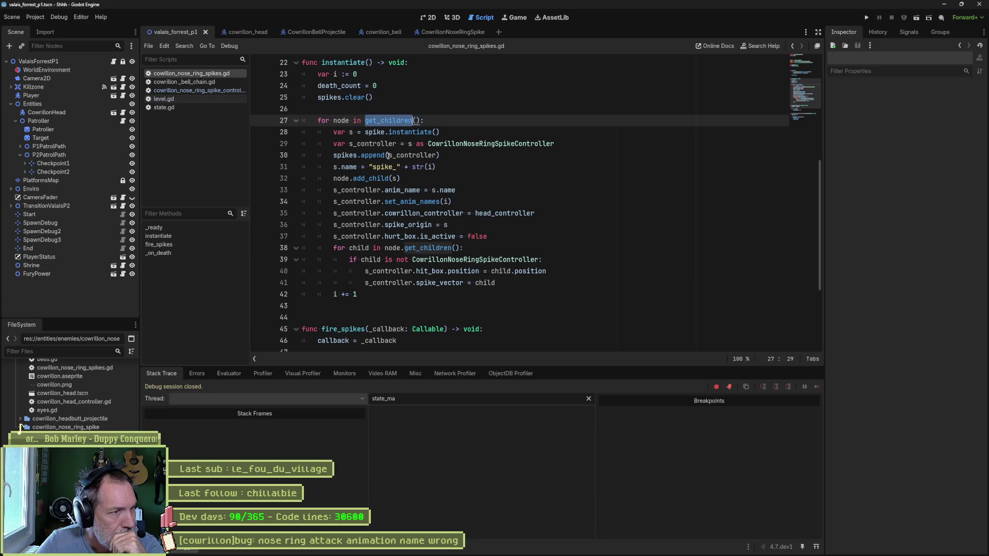
{"action": "double_click", "coordinate": [330, 97]}
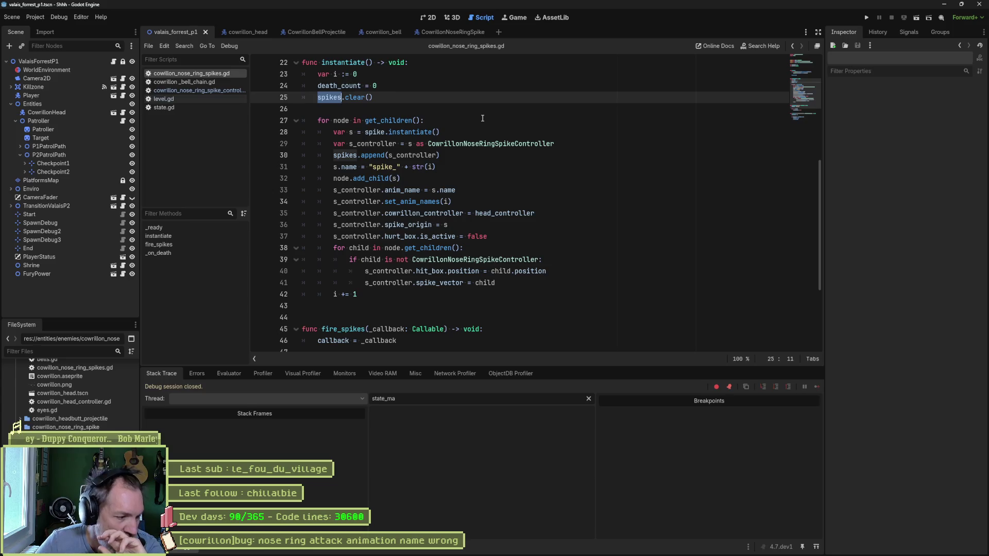
{"action": "double_click", "coordinate": [389, 120]}
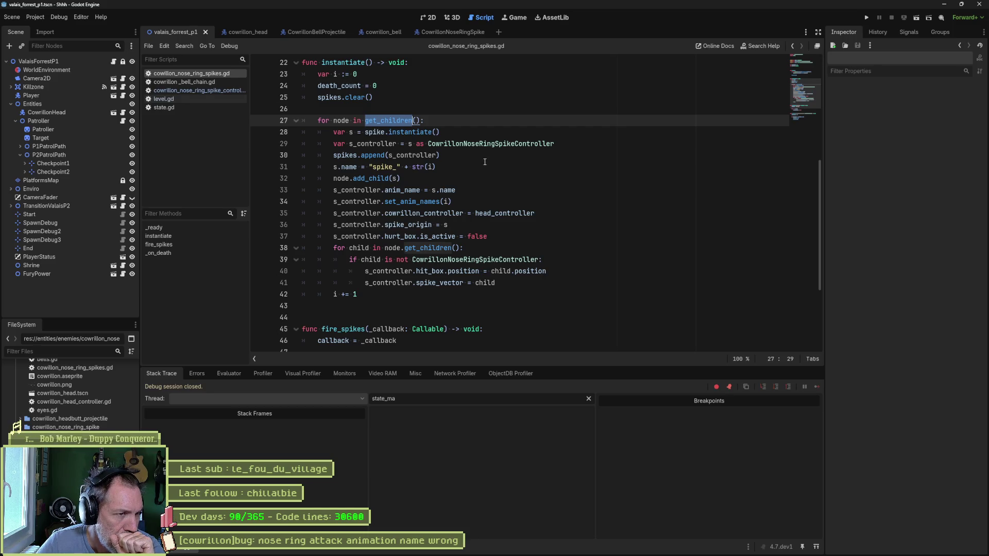
Step: Read the append and add_child docs, then uncheck Attack on the CowrillonHead node
{"action": "mouse_move", "coordinate": [375, 154]}
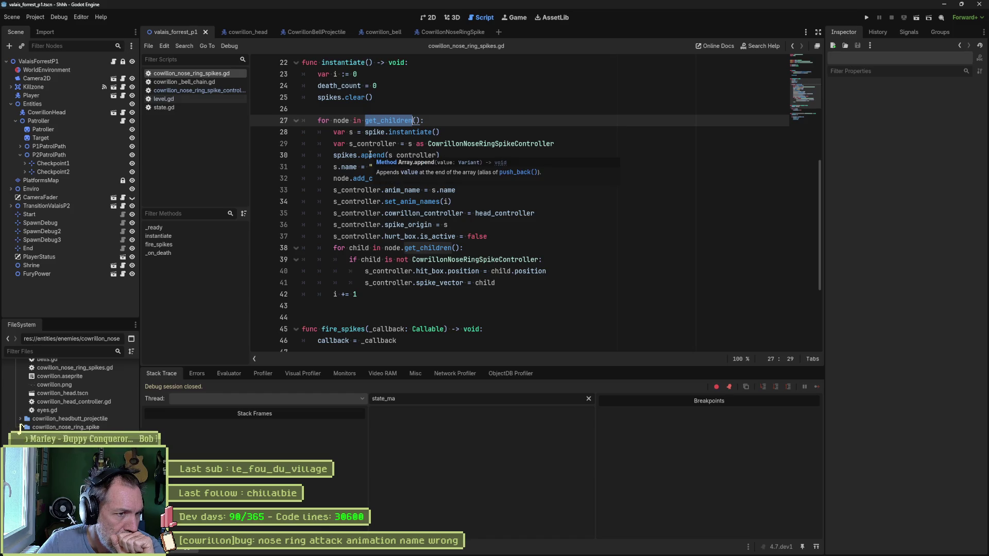
{"action": "mouse_move", "coordinate": [381, 183]}
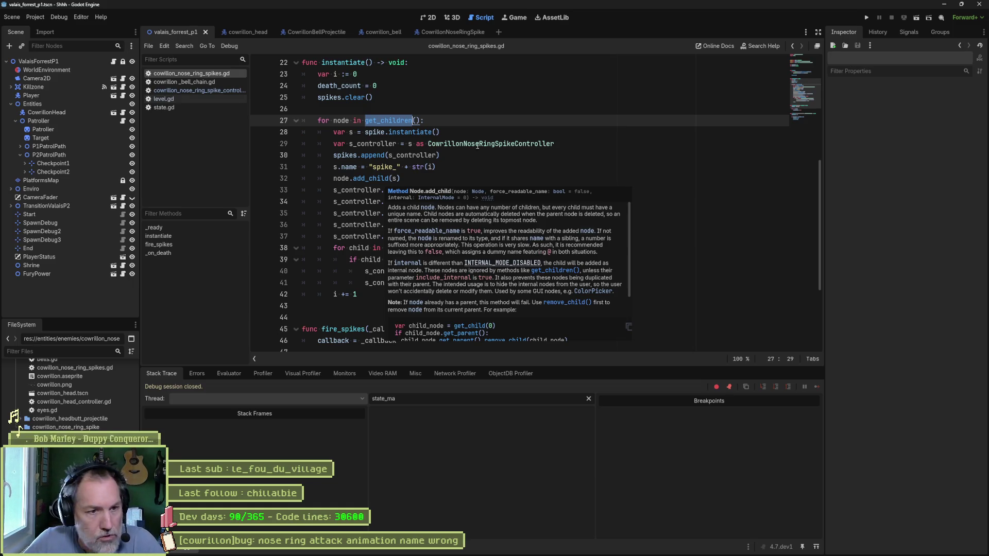
{"action": "left_click", "coordinate": [484, 150]}
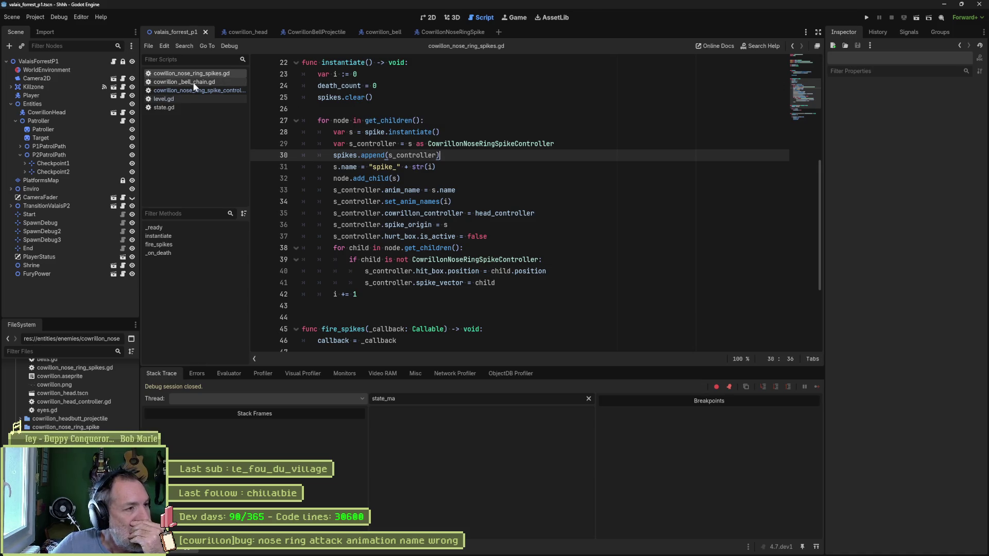
{"action": "left_click", "coordinate": [81, 116]}
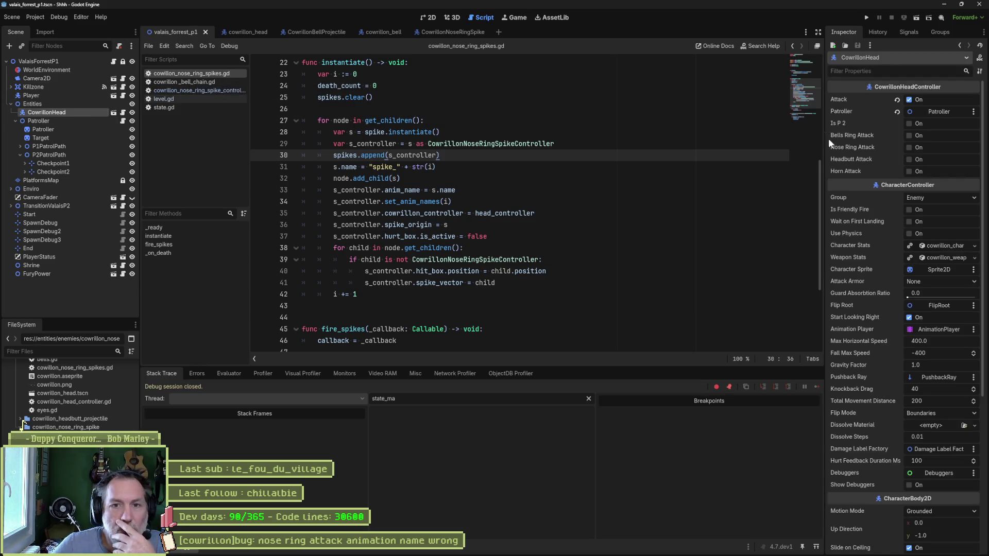
{"action": "left_click", "coordinate": [916, 100]}
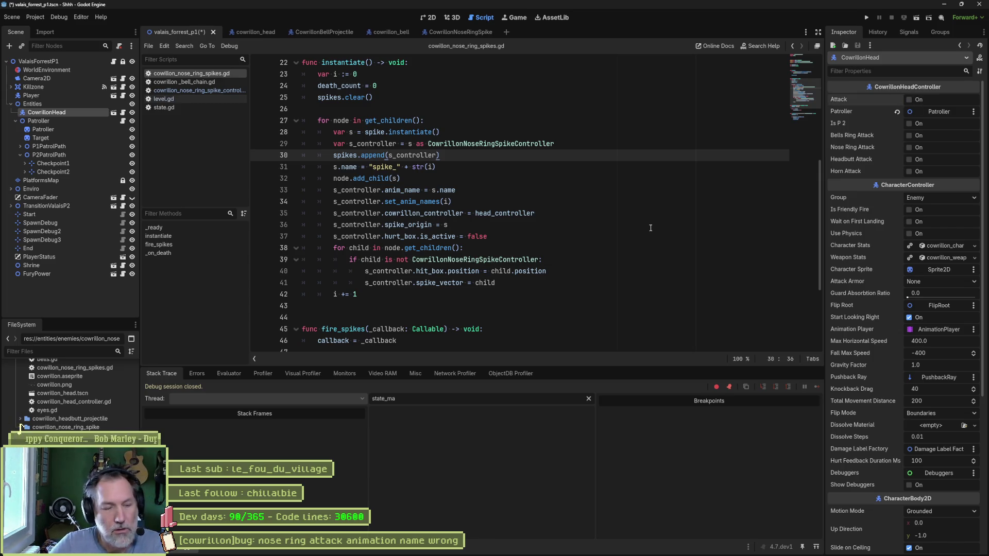
Step: Run the game with F5 and inspect the live CowrillonHead in the Remote tree, with Bells collapsed
{"action": "key", "text": "F5"}
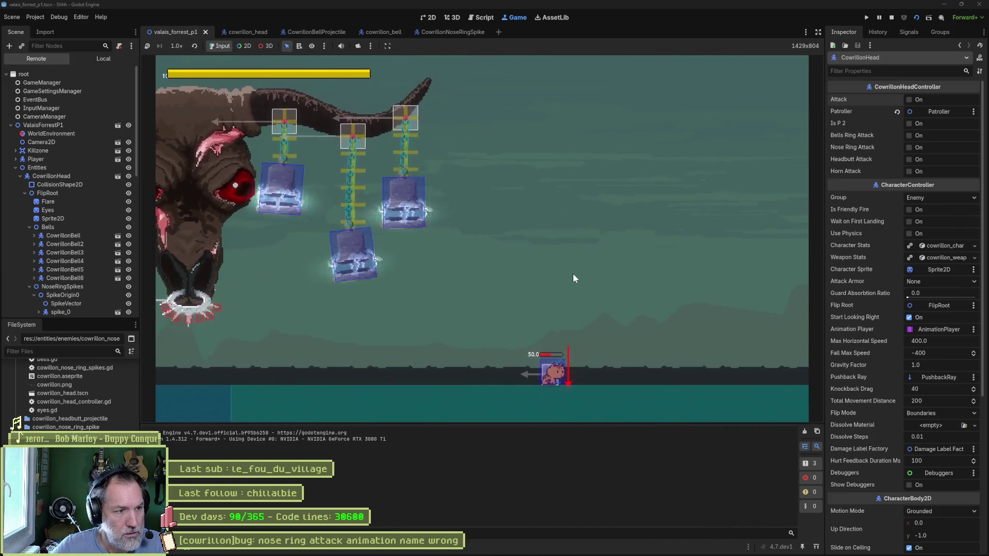
{"action": "scroll", "coordinate": [75, 230], "scroll_direction": "down", "scroll_amount": 5}
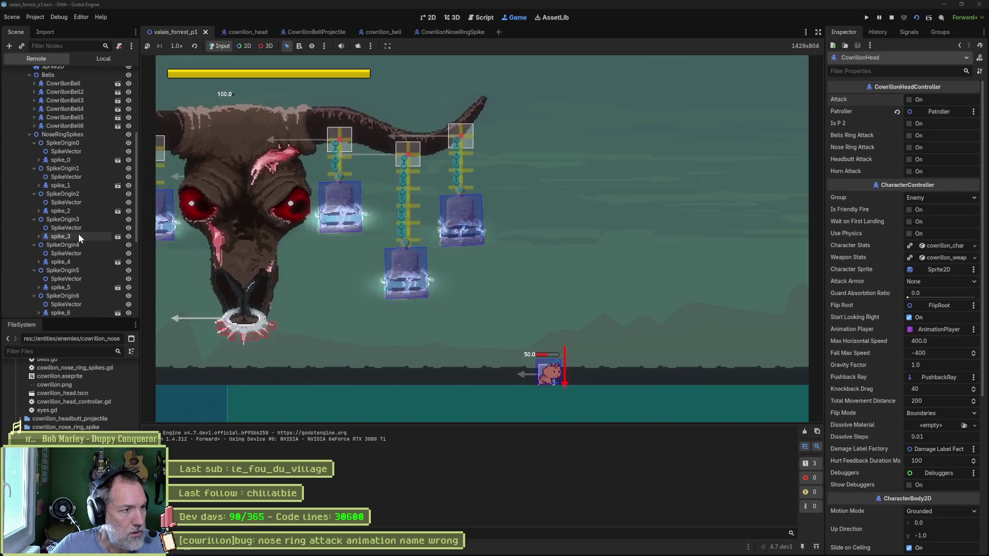
{"action": "scroll", "coordinate": [78, 234], "scroll_direction": "down", "scroll_amount": 3}
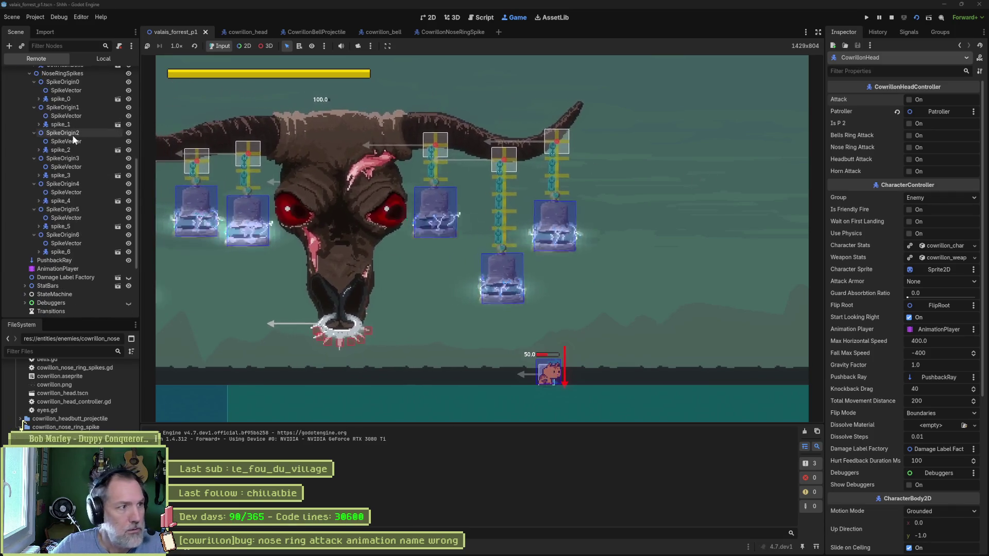
{"action": "scroll", "coordinate": [70, 134], "scroll_direction": "up", "scroll_amount": 5}
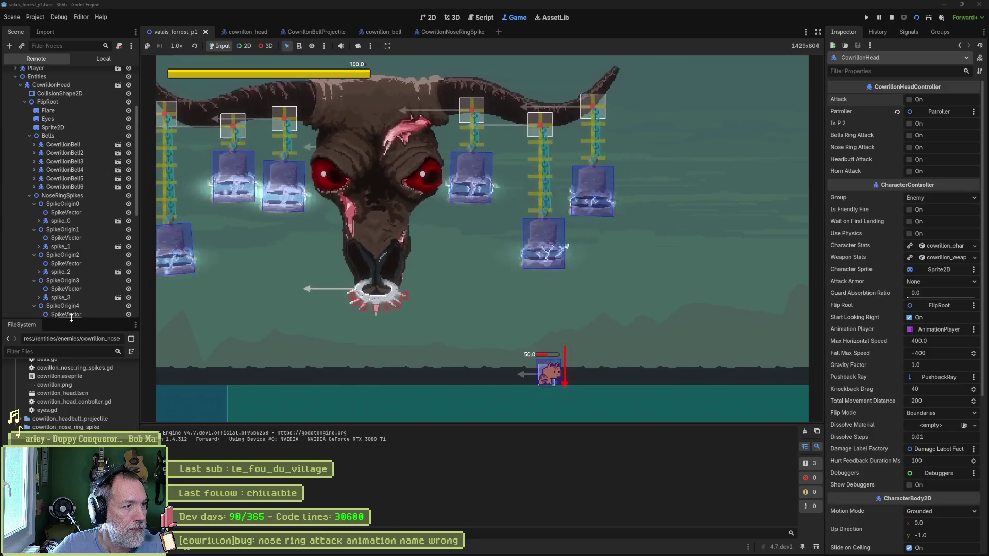
{"action": "left_click_drag", "start_coordinate": [71, 318], "coordinate": [71, 374]}
{"action": "left_click", "coordinate": [51, 85]}
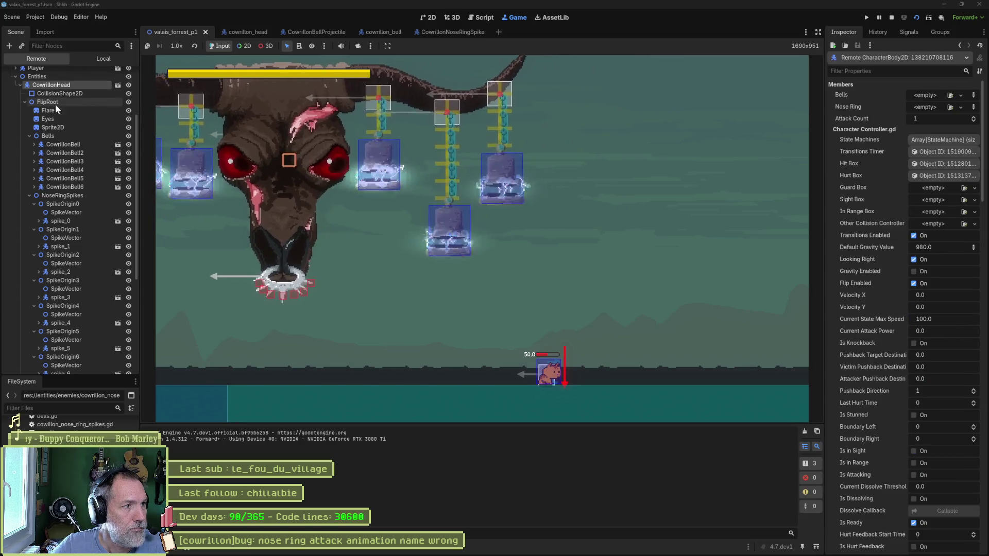
{"action": "left_click", "coordinate": [29, 135]}
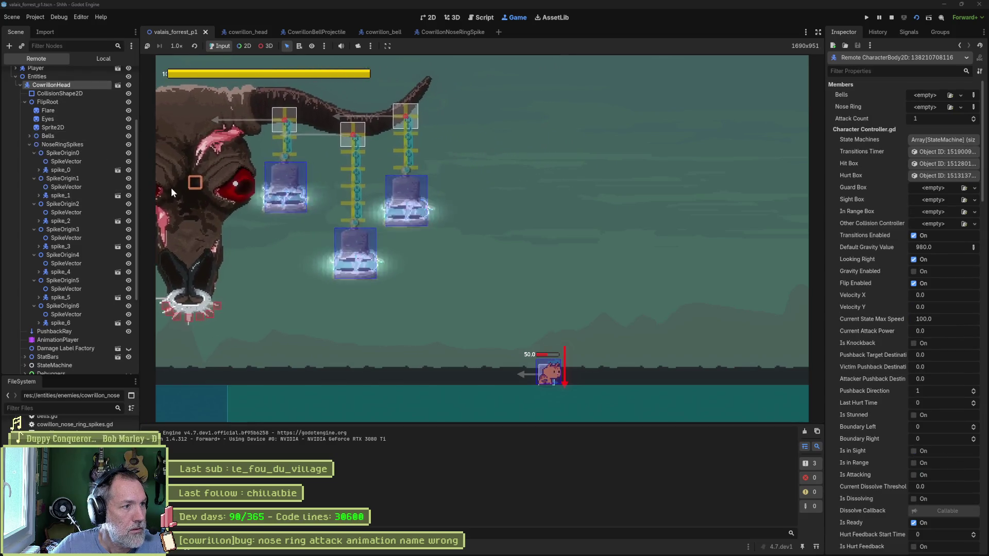
{"action": "scroll", "coordinate": [897, 293], "scroll_direction": "down", "scroll_amount": 10}
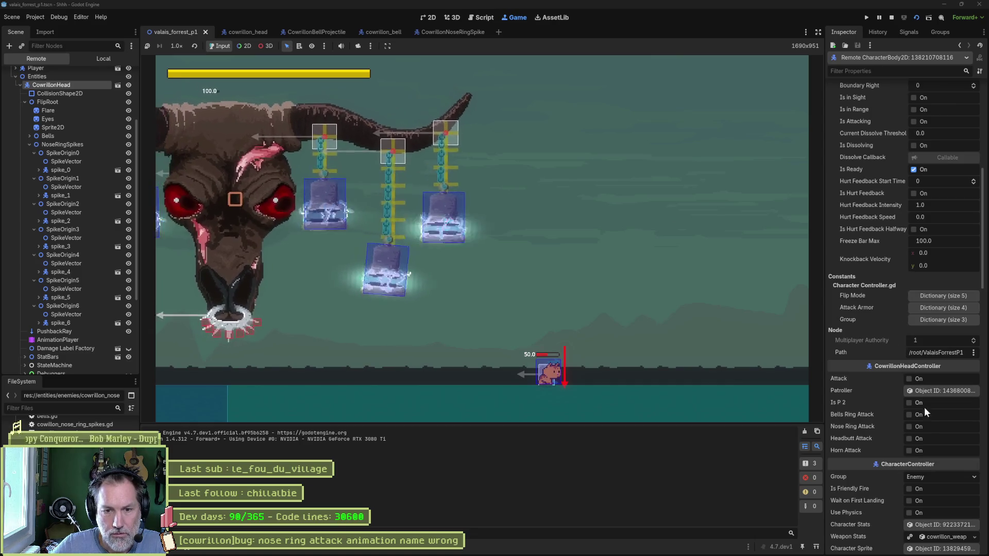
Step: Toggle Nose Ring Attack on the live CowrillonHead six times to fire repeated spike volleys
{"action": "left_click", "coordinate": [910, 426]}
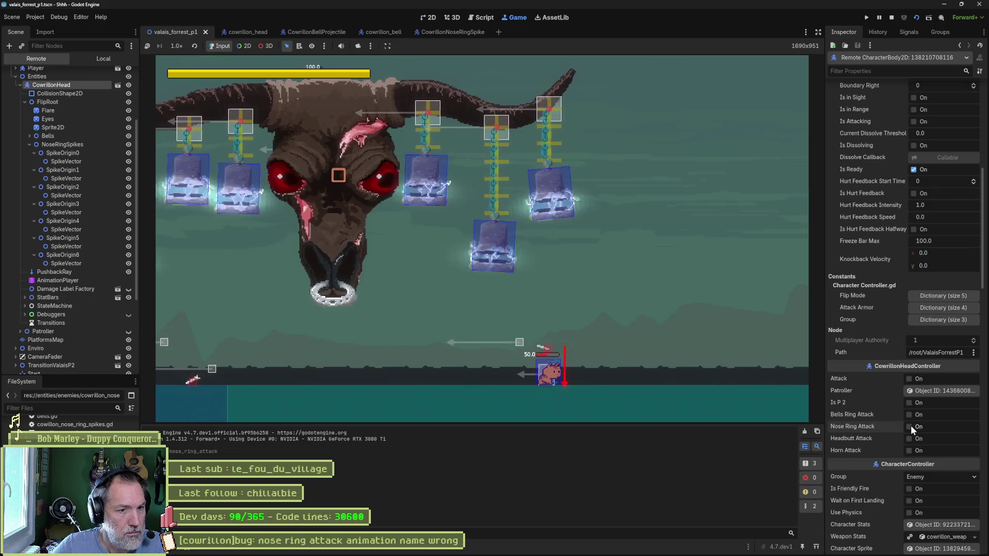
{"action": "left_click", "coordinate": [909, 426]}
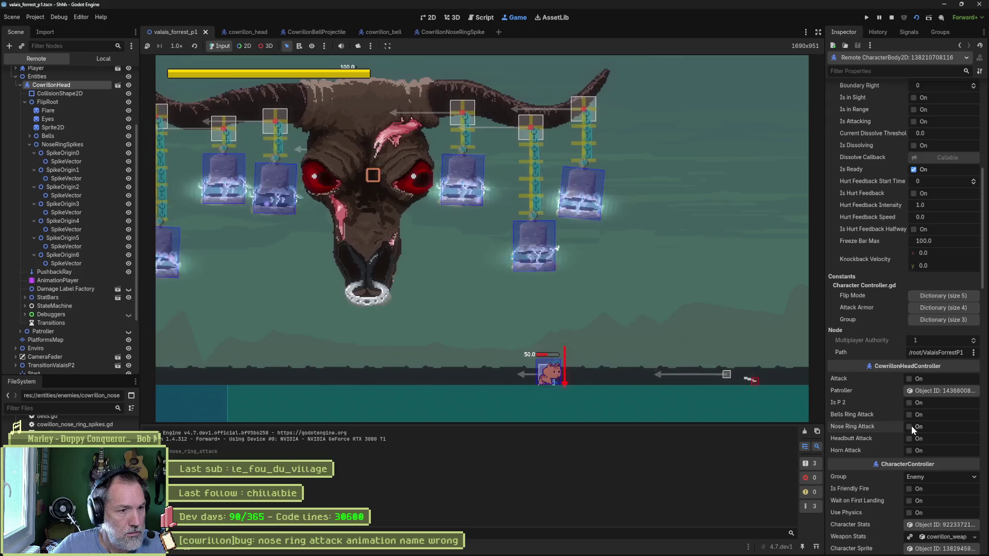
{"action": "left_click", "coordinate": [910, 427]}
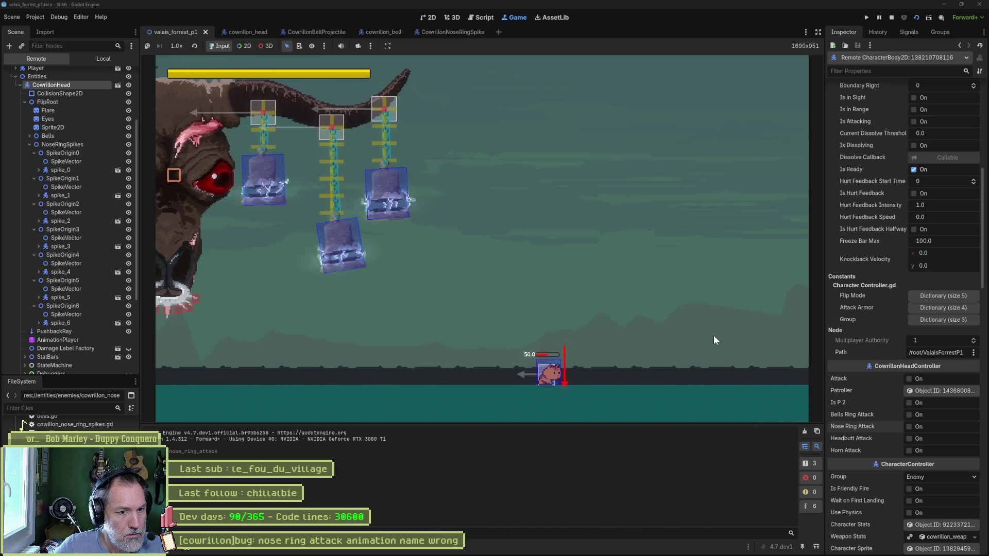
{"action": "left_click", "coordinate": [909, 427]}
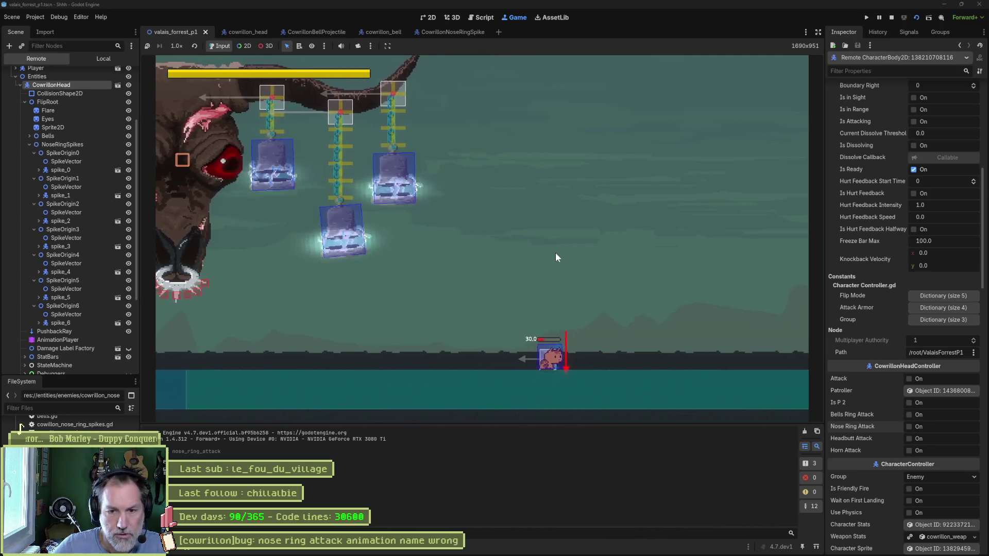
{"action": "left_click", "coordinate": [910, 427]}
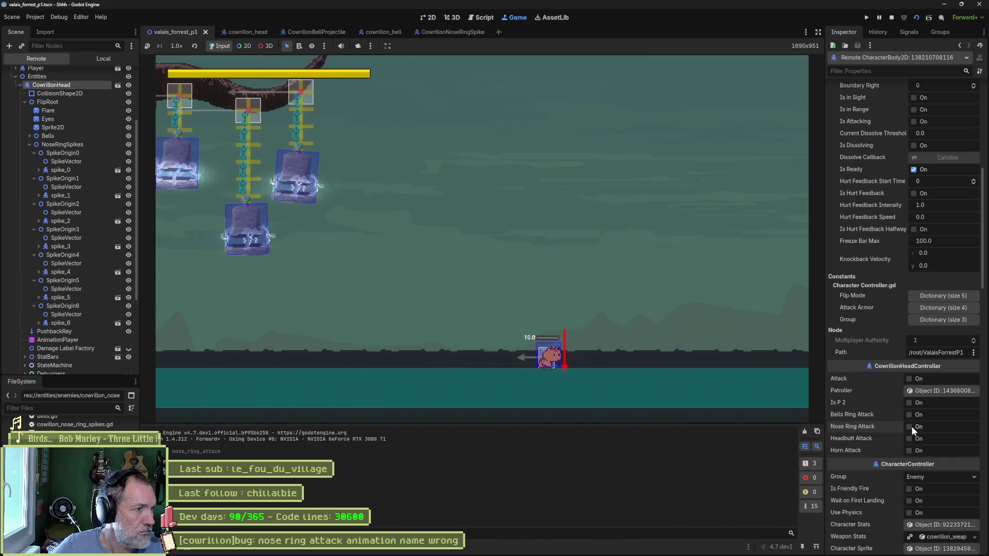
{"action": "left_click", "coordinate": [910, 427]}
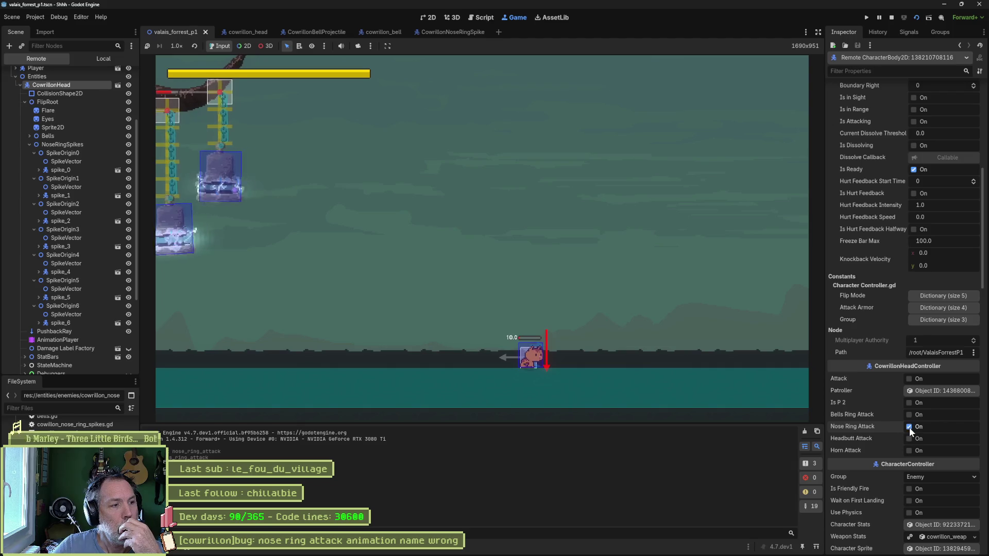
Step: Alternate Nose Ring Attack and Bells Ring Attack toggles on the live CowrillonHead
{"action": "left_click", "coordinate": [909, 427]}
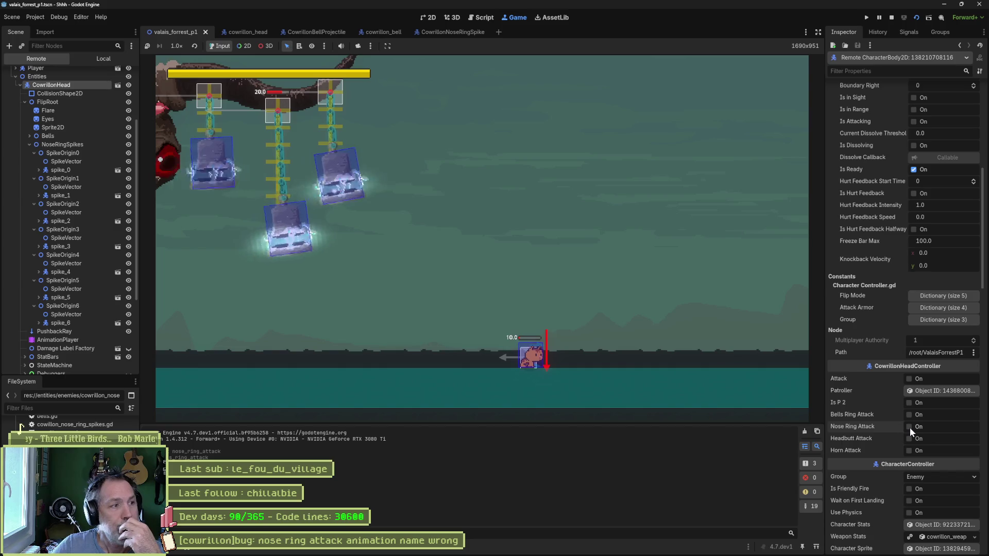
{"action": "left_click", "coordinate": [908, 414]}
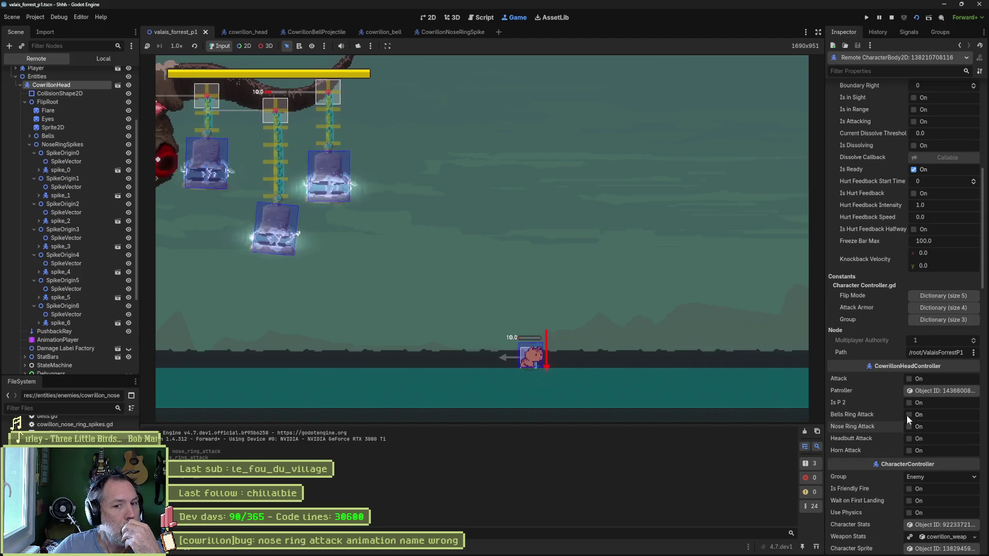
{"action": "left_click", "coordinate": [909, 416]}
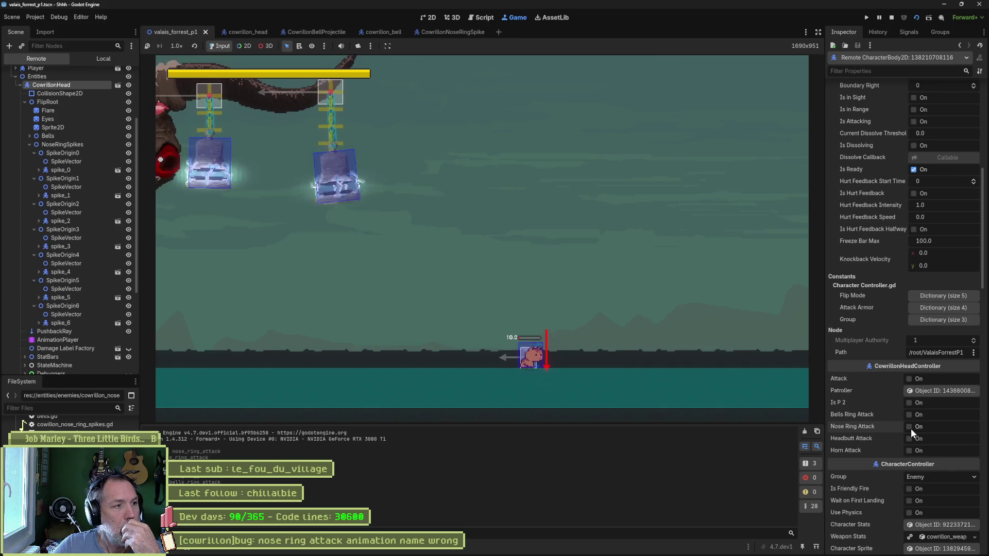
{"action": "left_click", "coordinate": [909, 427]}
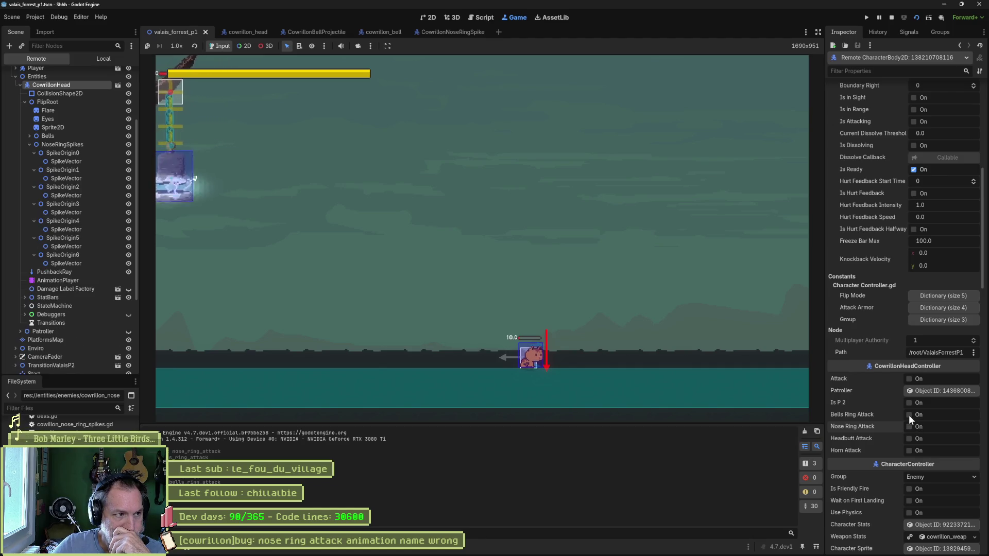
{"action": "left_click", "coordinate": [909, 415]}
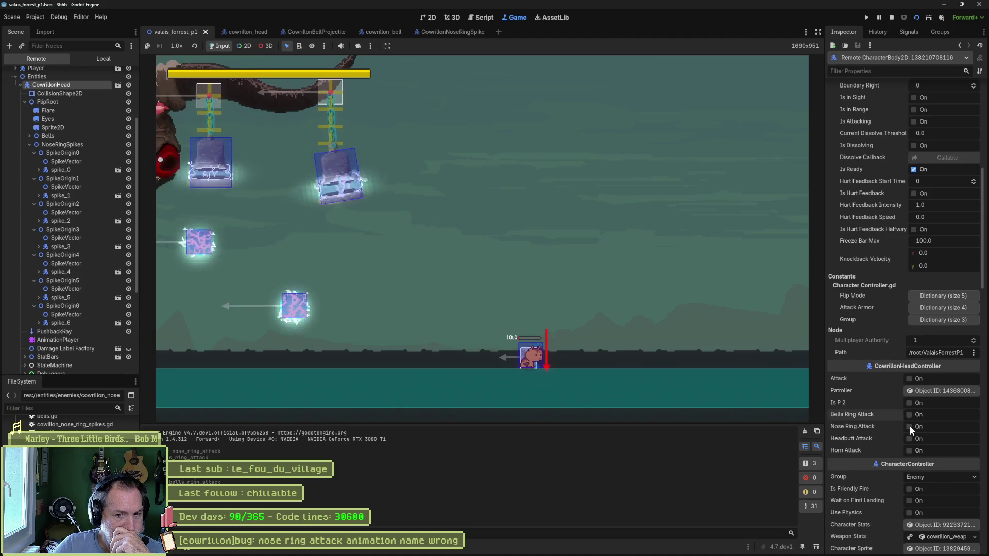
{"action": "left_click", "coordinate": [908, 427]}
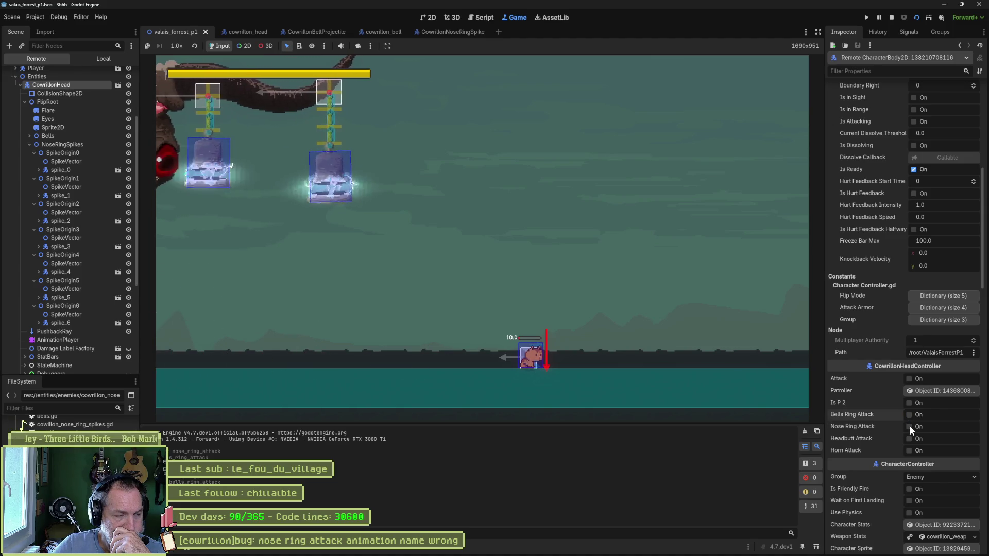
{"action": "left_click", "coordinate": [909, 426]}
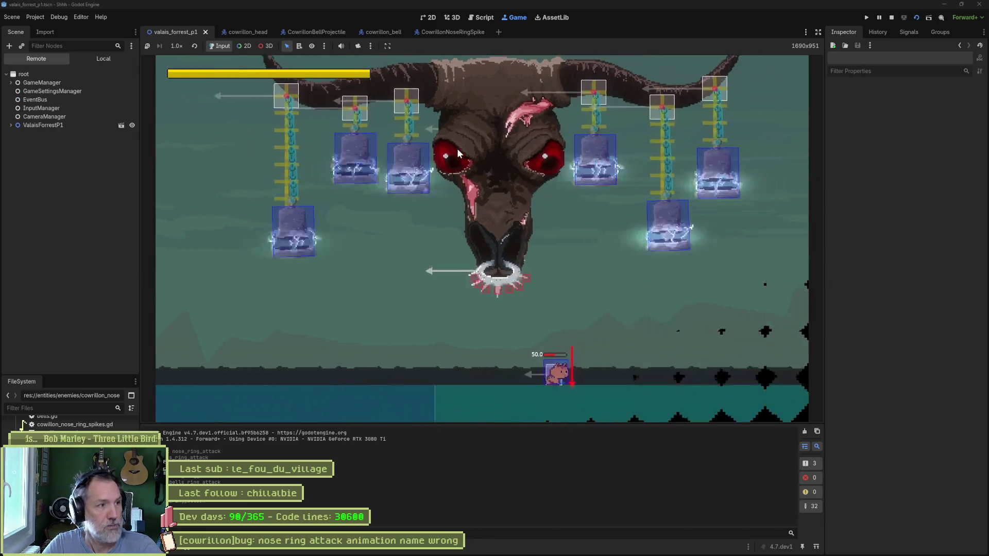
Step: Expand the remote tree to NoseRingSpikes, inspect SpikeOrigin0 and SpikeOrigin1, then reselect CowrillonHead
{"action": "left_click", "coordinate": [49, 127]}
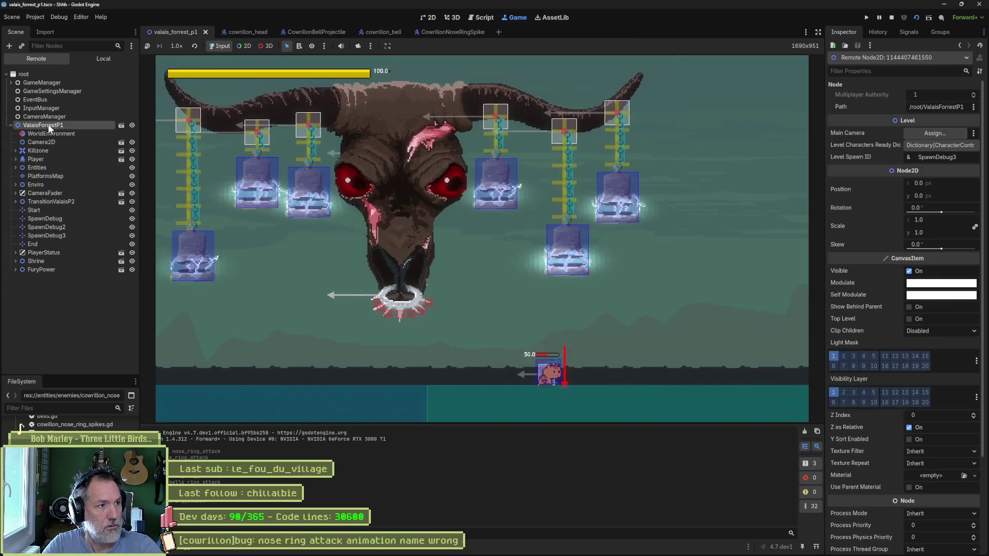
{"action": "left_click", "coordinate": [15, 168]}
{"action": "left_click", "coordinate": [51, 176]}
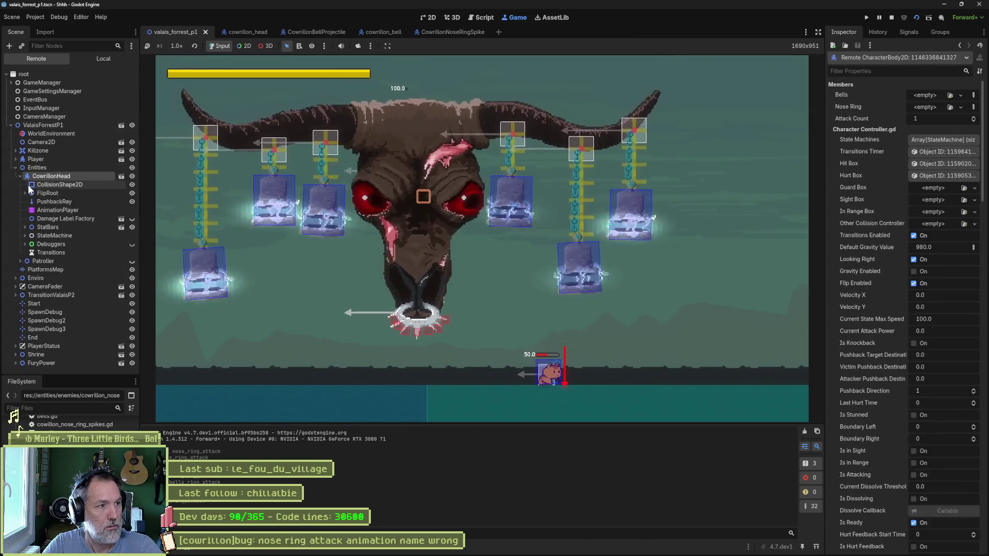
{"action": "left_click", "coordinate": [25, 192]}
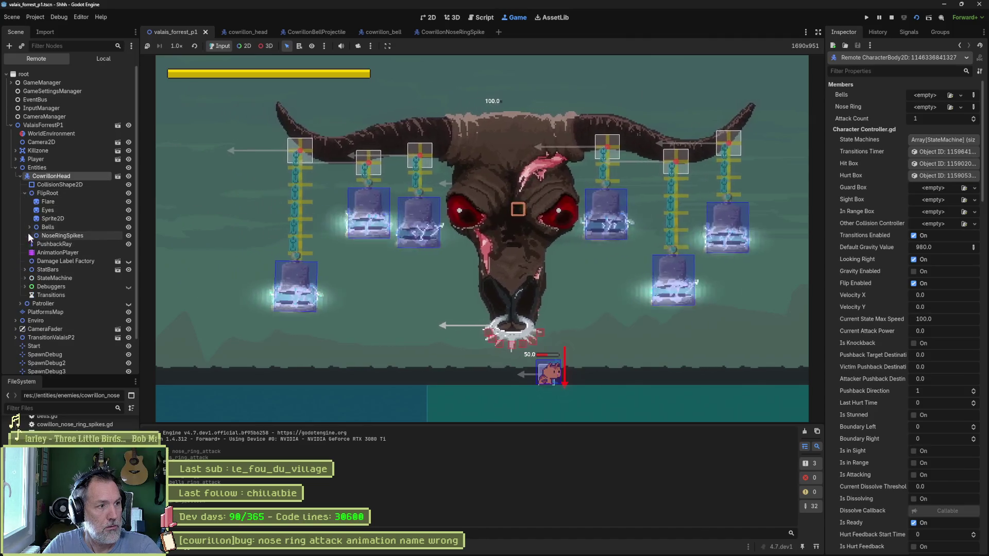
{"action": "left_click", "coordinate": [30, 236]}
{"action": "left_click", "coordinate": [34, 244]}
{"action": "left_click", "coordinate": [36, 269]}
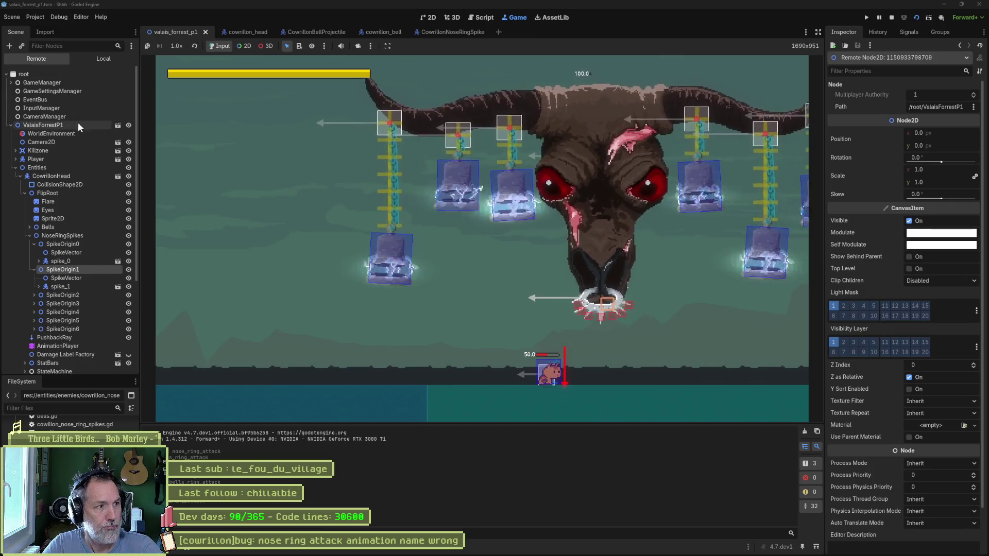
{"action": "left_click", "coordinate": [52, 175]}
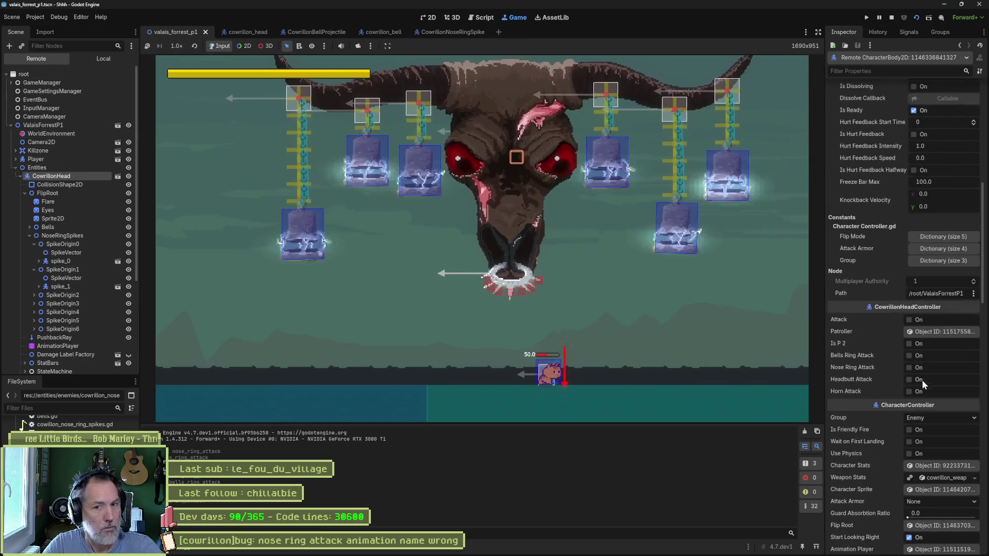
Step: Fire the nose-ring spike and bell-ring attacks twice each from the remote Inspector
{"action": "left_click", "coordinate": [917, 367]}
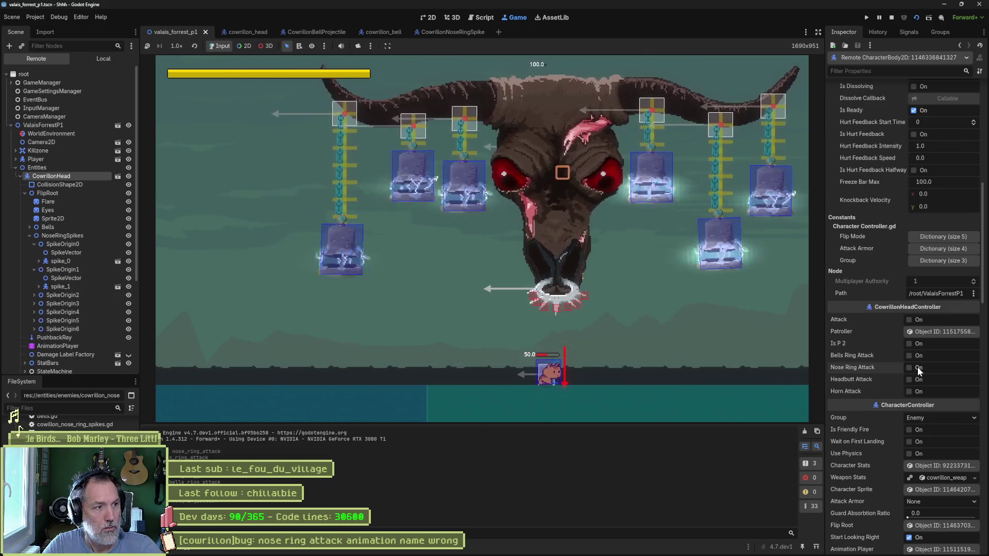
{"action": "left_click", "coordinate": [909, 355]}
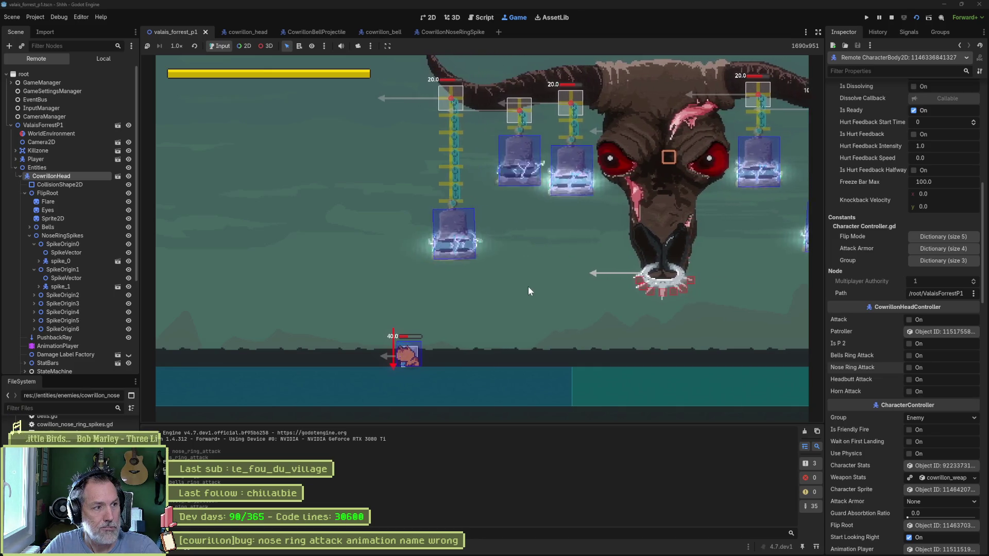
{"action": "left_click", "coordinate": [910, 366]}
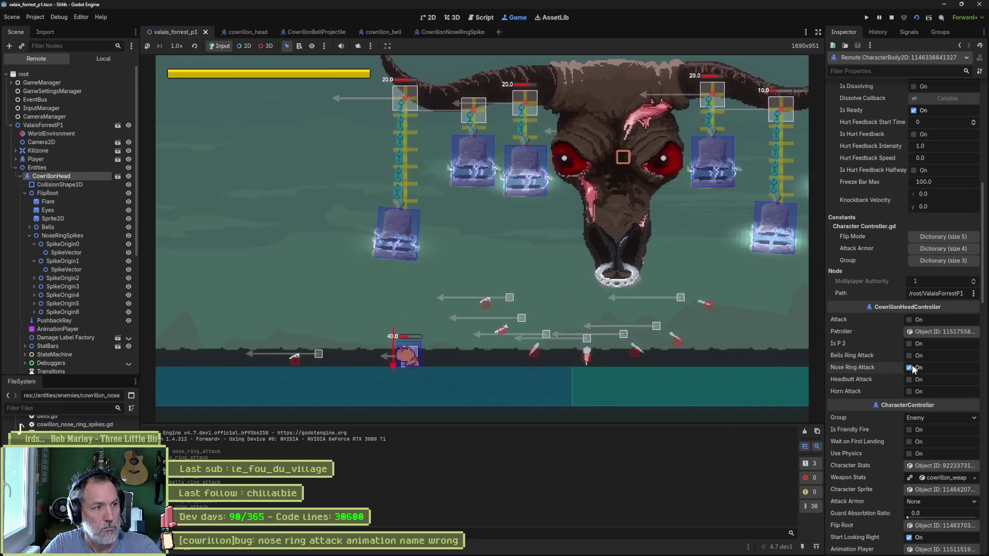
{"action": "left_click", "coordinate": [910, 356]}
{"action": "left_click", "coordinate": [911, 367]}
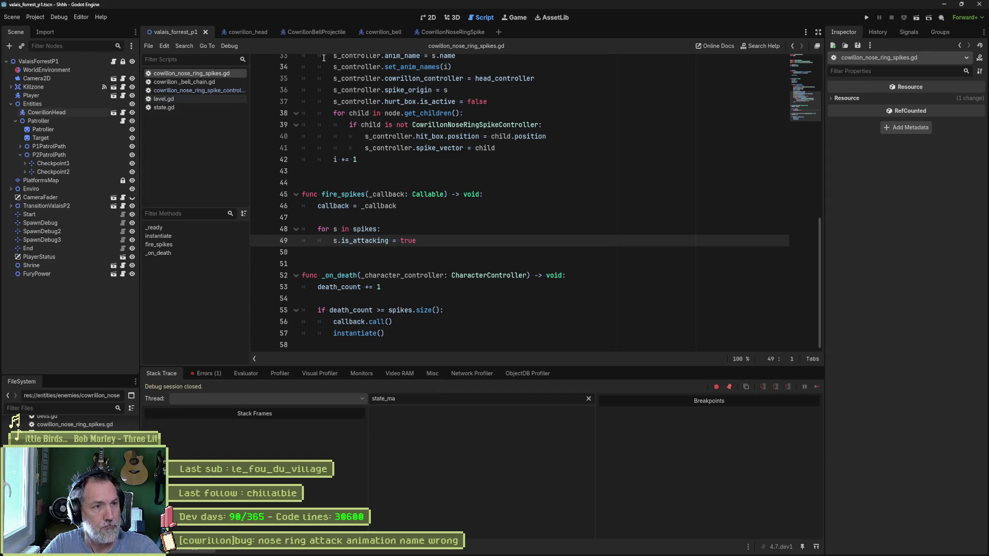
Step: Select CowrillonHead in the Scene dock and relaunch the boss level
{"action": "left_click", "coordinate": [57, 112]}
{"action": "left_click", "coordinate": [689, 214]}
{"action": "key", "text": "F6"}
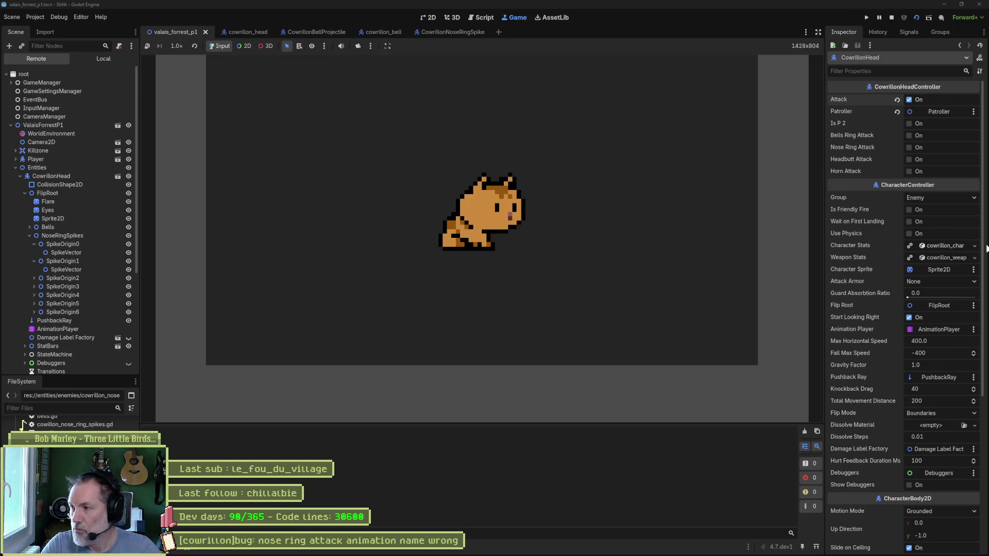
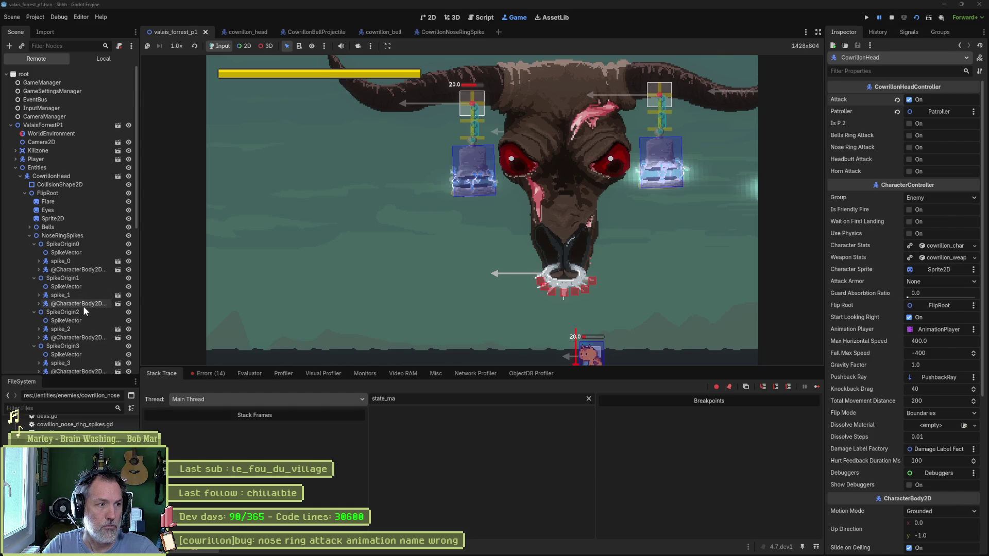
Step: Inspect NoseRingSpikes' Spikes array of seven spikes in the Remote Inspector, then stop the game
{"action": "left_click", "coordinate": [78, 235]}
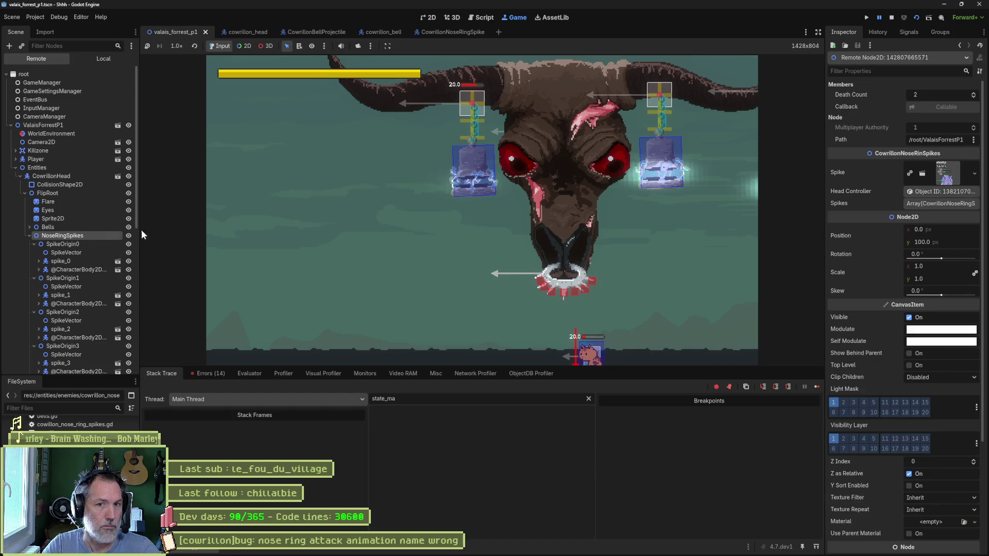
{"action": "left_click", "coordinate": [941, 204]}
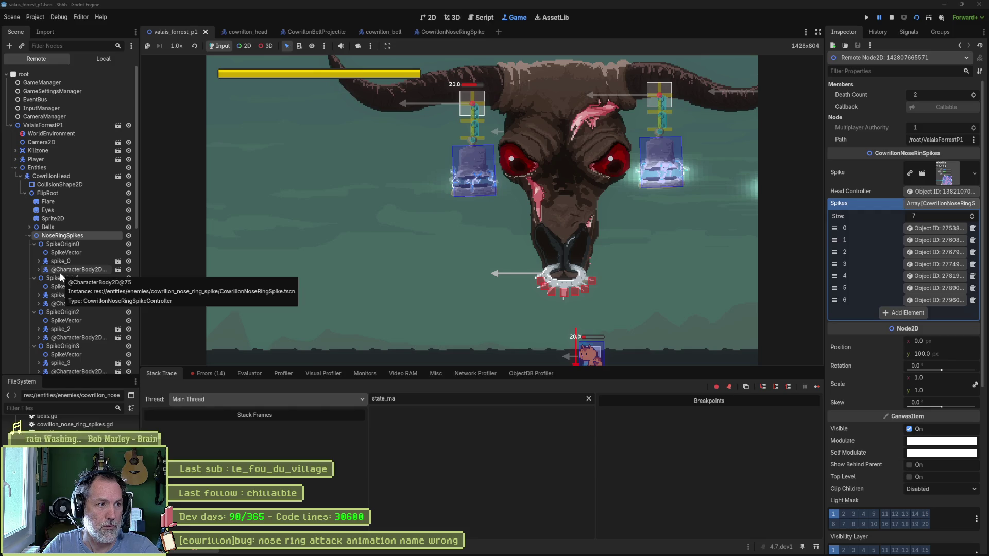
{"action": "left_click", "coordinate": [892, 19]}
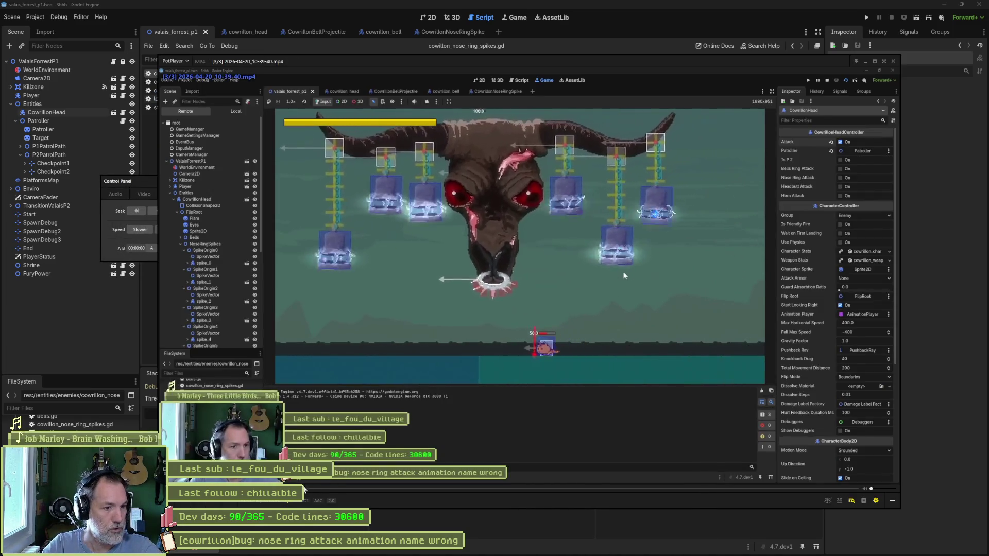
Step: Scrub the recorded boss fight around 10 seconds and pause it during the spike attack
{"action": "left_click", "coordinate": [385, 489]}
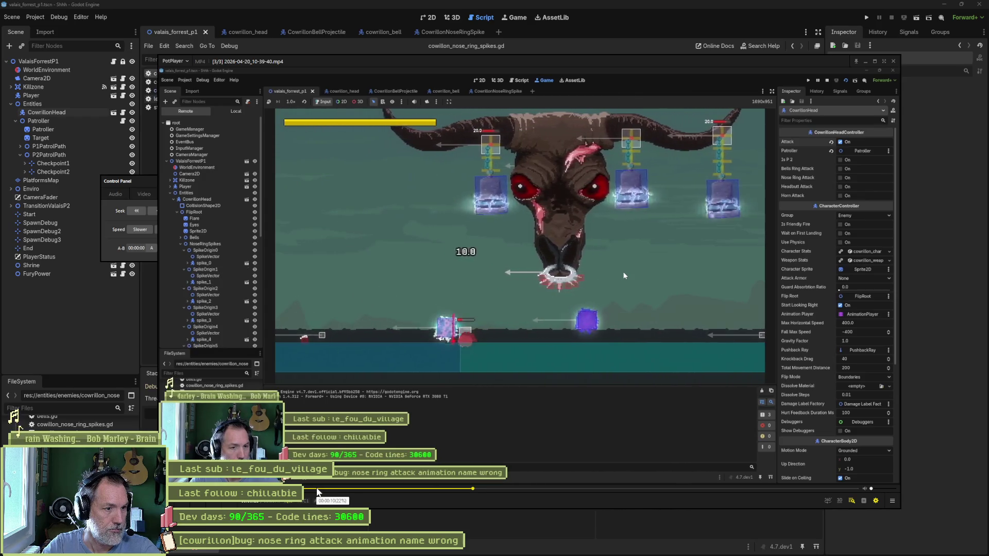
{"action": "left_click", "coordinate": [318, 493]}
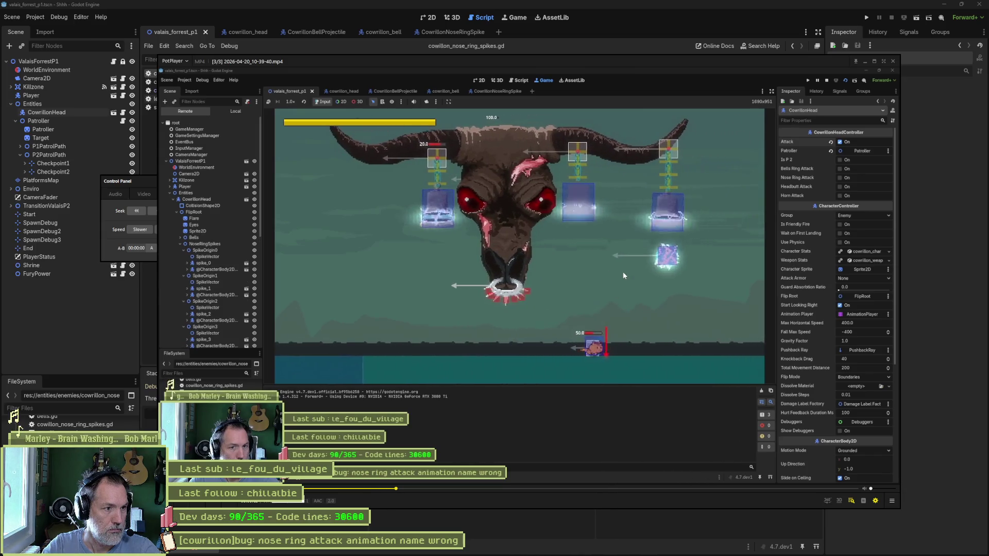
{"action": "left_click", "coordinate": [624, 275]}
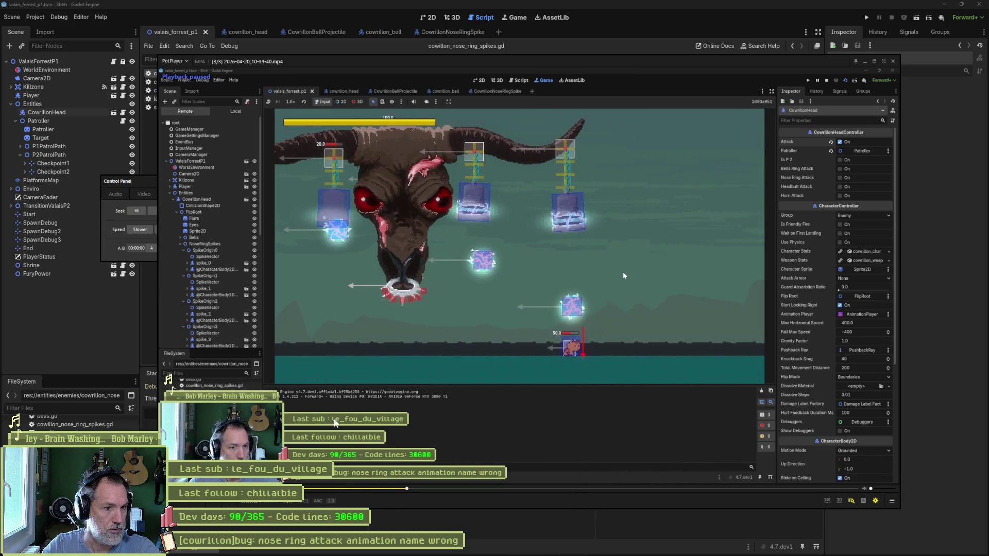
{"action": "left_click", "coordinate": [307, 488]}
{"action": "left_click", "coordinate": [623, 275]}
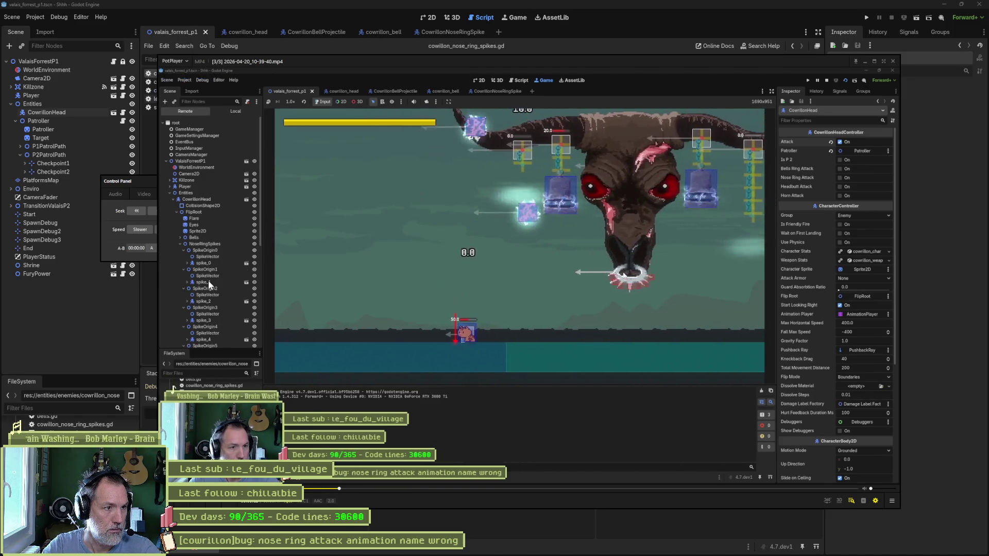
{"action": "left_click", "coordinate": [623, 275]}
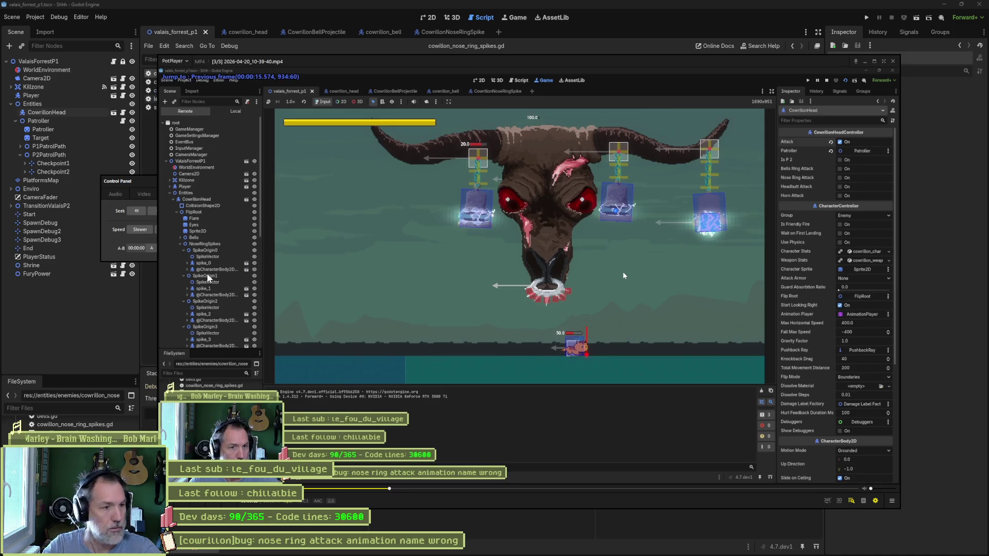
Step: Step the paused clip back frame by frame to about 14.9 seconds
{"action": "key", "text": "d"}
{"action": "key", "text": "d"}
{"action": "key", "text": "d"}
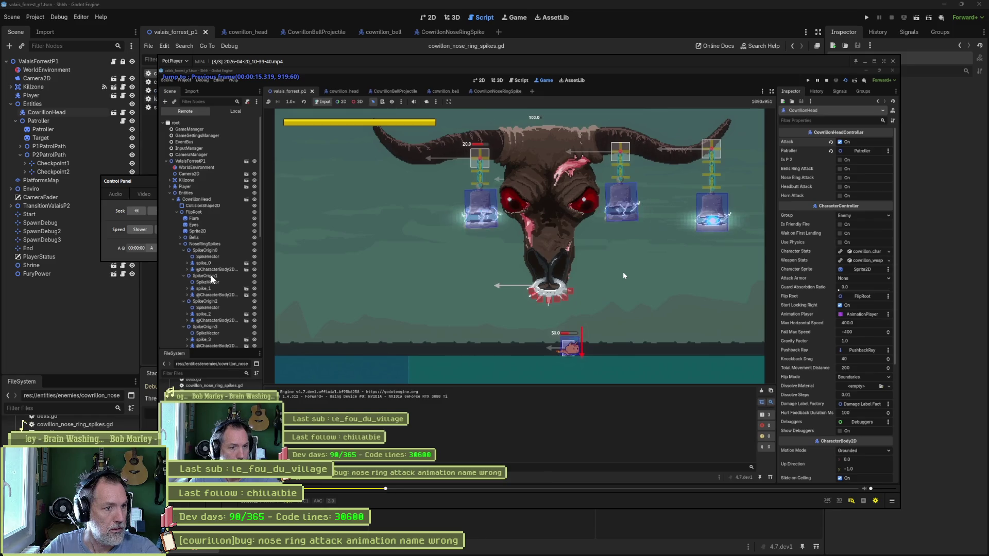
{"action": "key", "text": "d"}
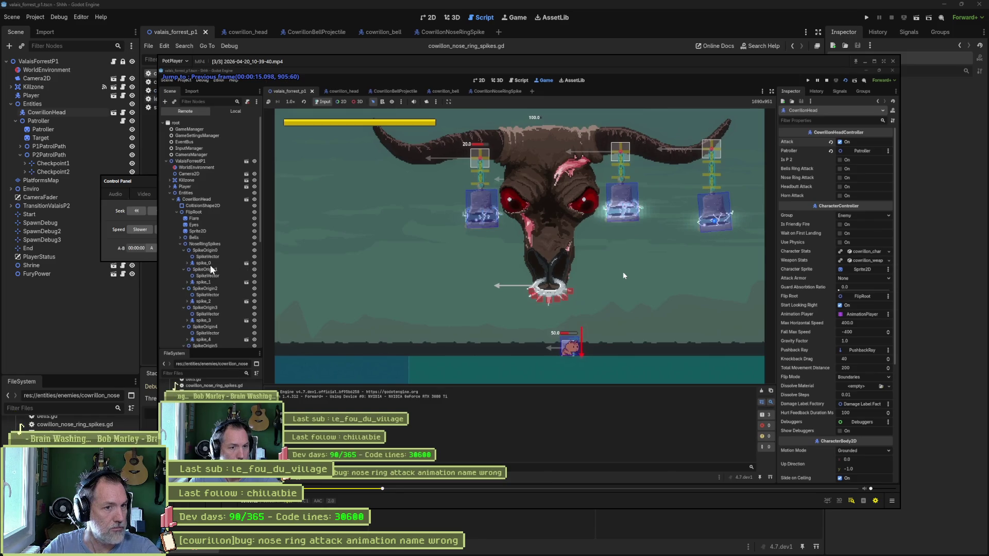
{"action": "key", "text": "d"}
{"action": "key", "text": "d"}
{"action": "key", "text": "d"}
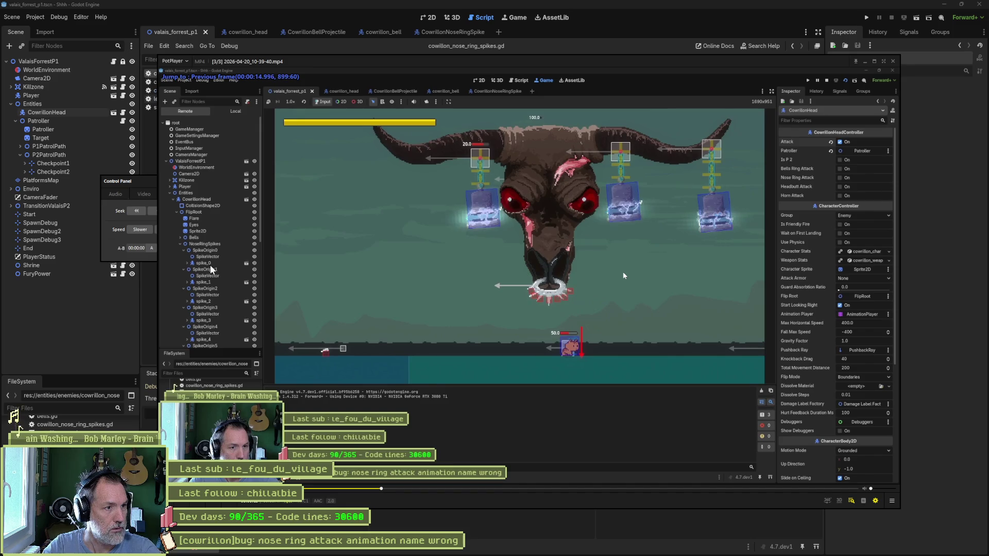
{"action": "key", "text": "d"}
{"action": "key", "text": "d"}
{"action": "key", "text": "d"}
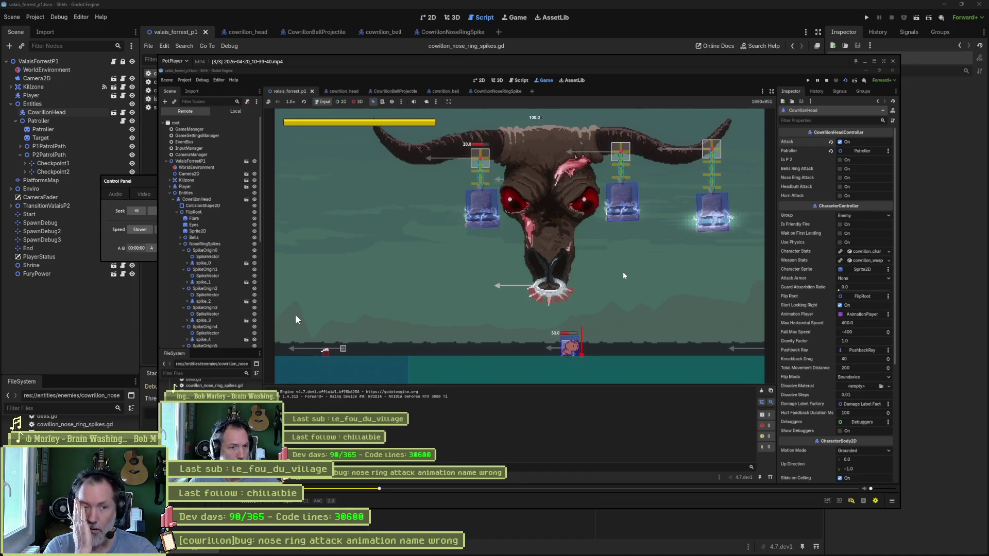
Step: Jump the clip to about 14 seconds and step back frame by frame to about 13.2 seconds
{"action": "left_click", "coordinate": [370, 490]}
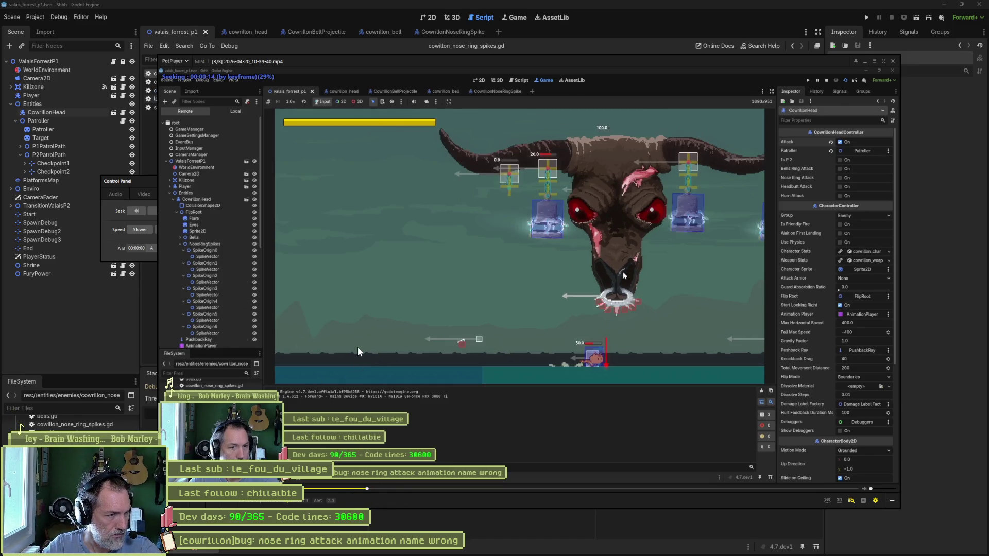
{"action": "key", "text": "f"}
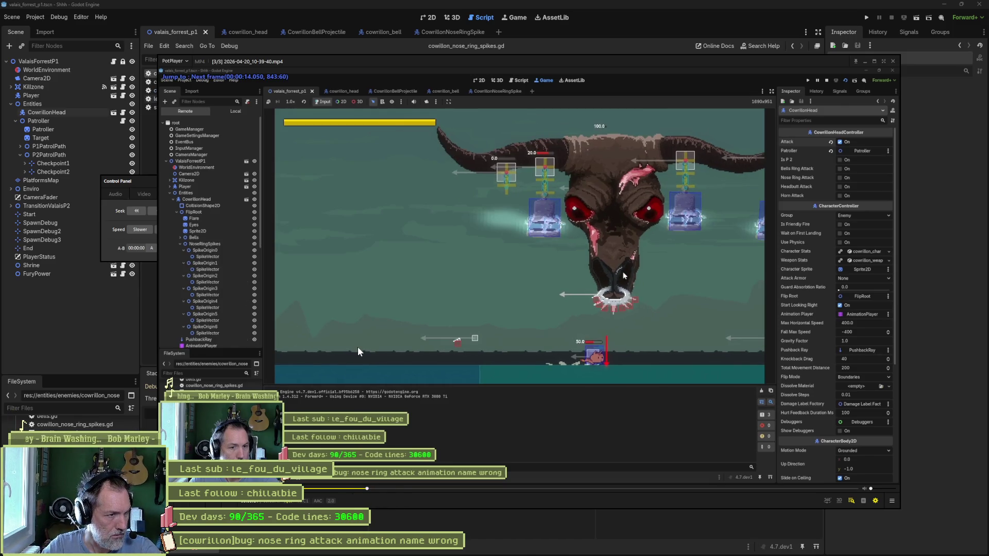
{"action": "key", "text": "f"}
{"action": "key", "text": "f"}
{"action": "key", "text": "f"}
{"action": "key", "text": "d"}
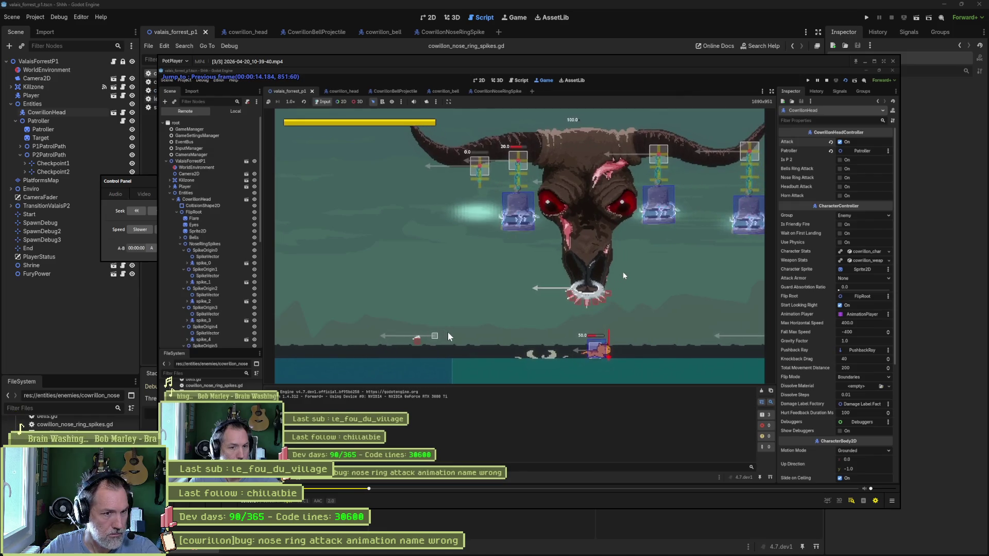
{"action": "key", "text": "d"}
{"action": "key", "text": "d"}
{"action": "key", "text": "d"}
{"action": "key", "text": "d"}
{"action": "key", "text": "d"}
{"action": "key", "text": "d"}
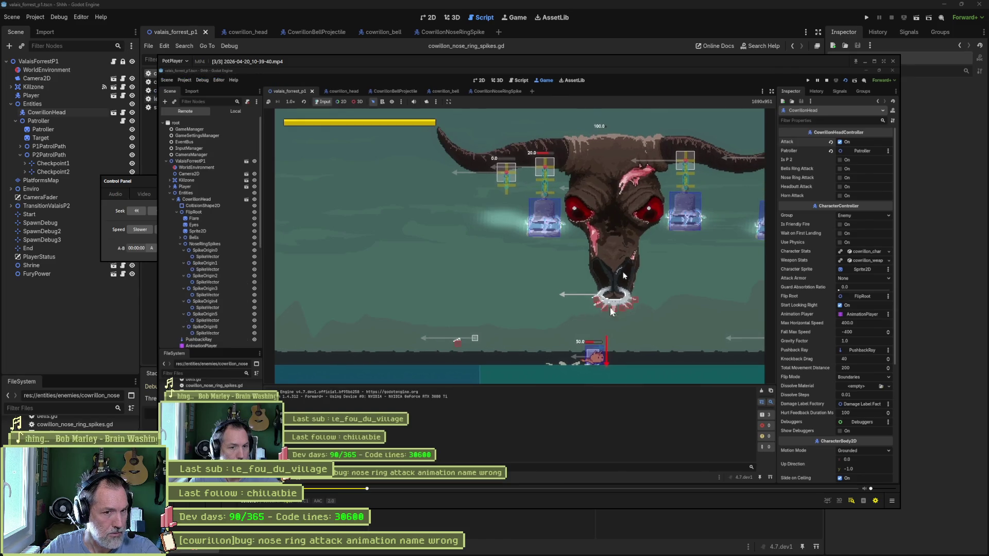
{"action": "key", "text": "d"}
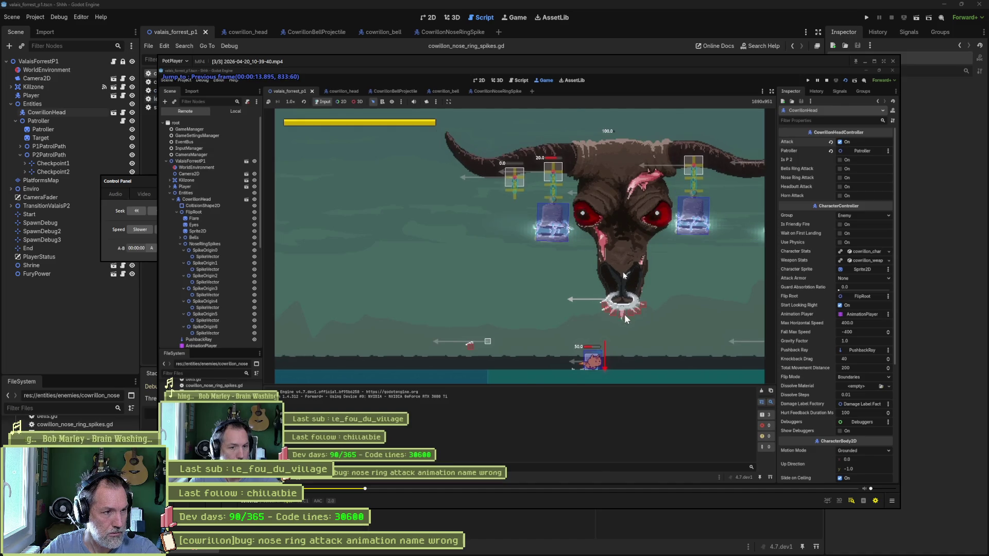
{"action": "key", "text": "d"}
{"action": "key", "text": "d"}
{"action": "key", "text": "d"}
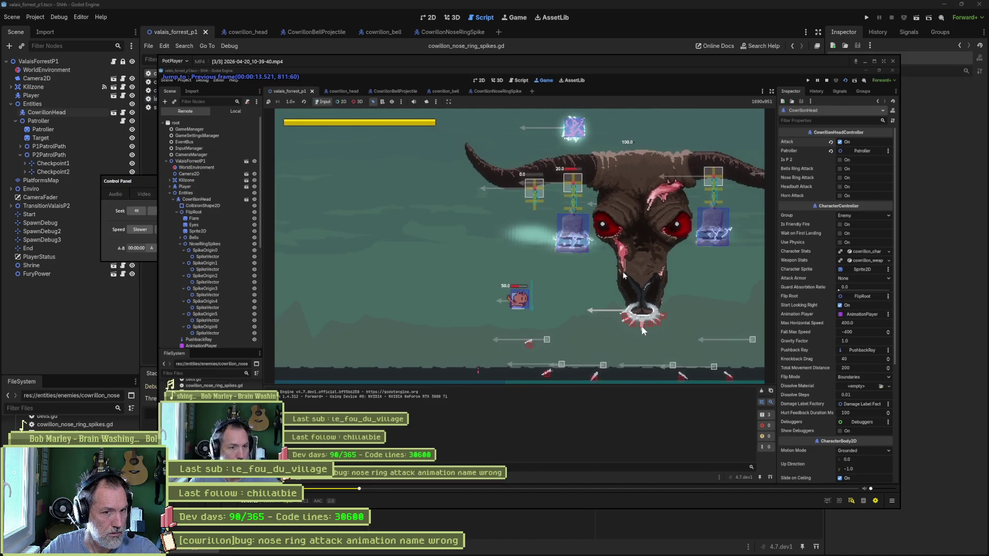
{"action": "key", "text": "d"}
{"action": "key", "text": "d"}
{"action": "key", "text": "d"}
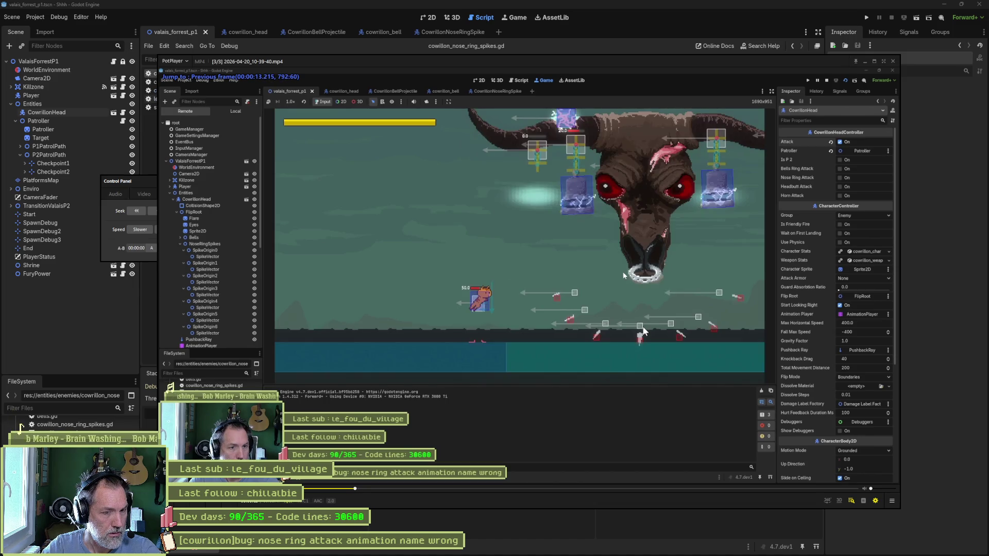
Step: Fine-tune the frame around 13.6 seconds, then close PotPlayer to return to the script
{"action": "key", "text": "f"}
{"action": "key", "text": "f"}
{"action": "key", "text": "f"}
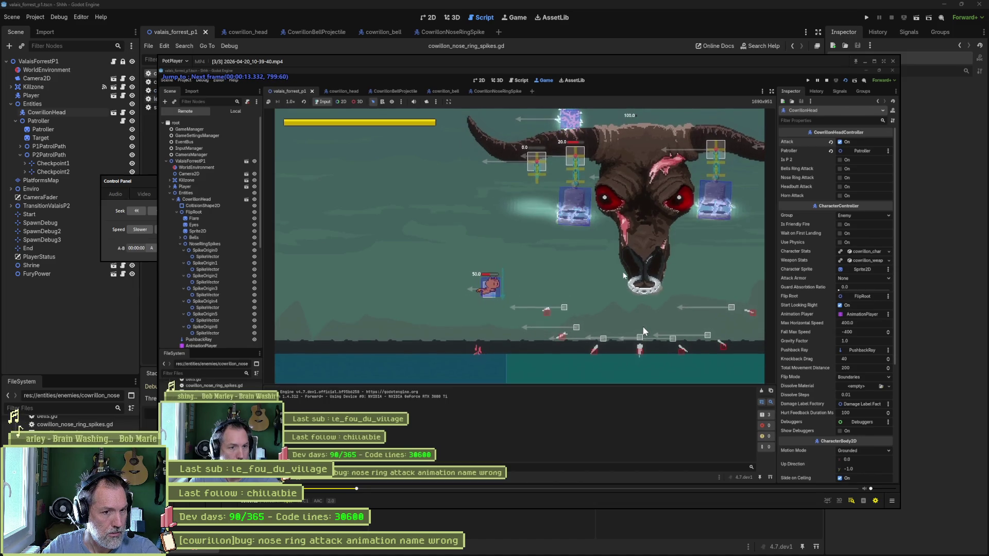
{"action": "key", "text": "f"}
{"action": "key", "text": "f"}
{"action": "key", "text": "f"}
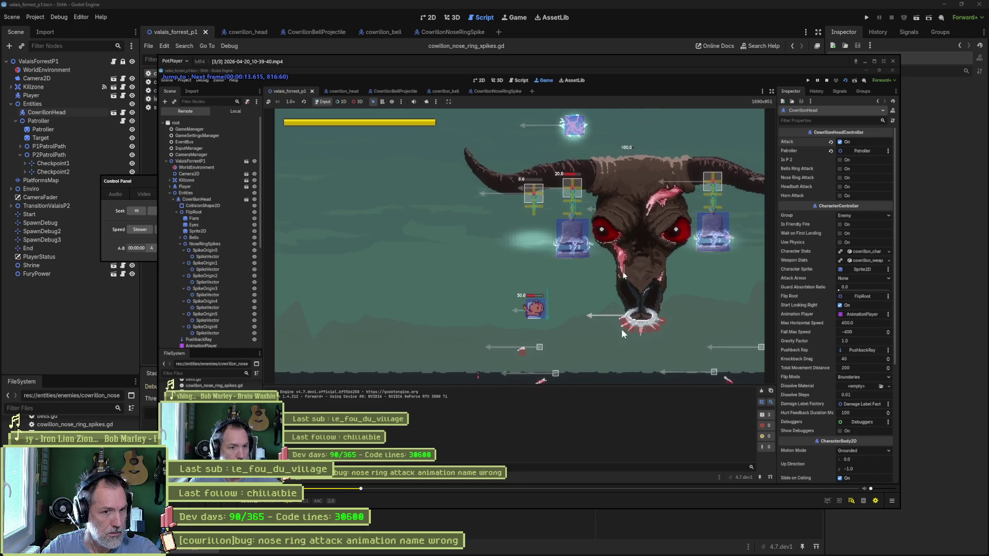
{"action": "key", "text": "d"}
{"action": "key", "text": "d"}
{"action": "key", "text": "d"}
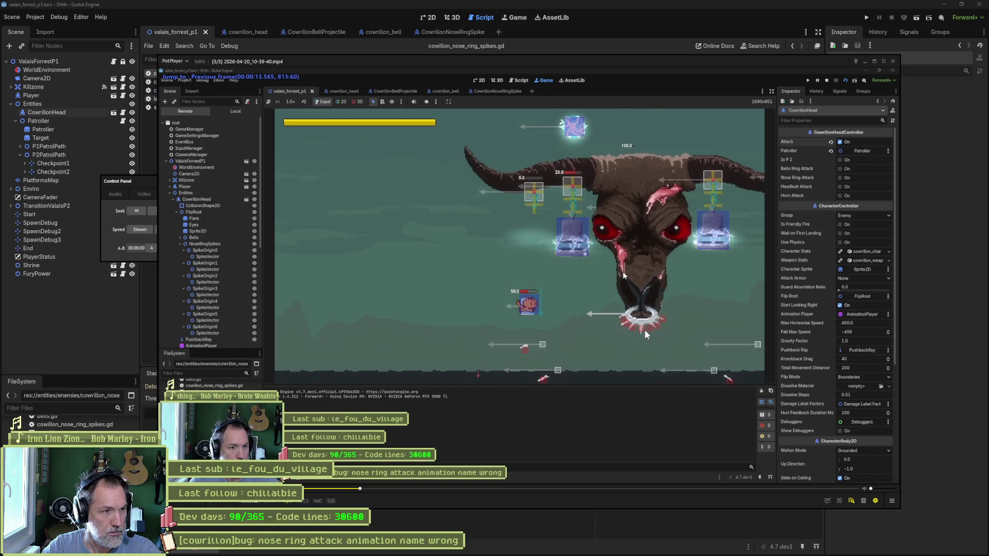
{"action": "key", "text": "d"}
{"action": "key", "text": "d"}
{"action": "key", "text": "d"}
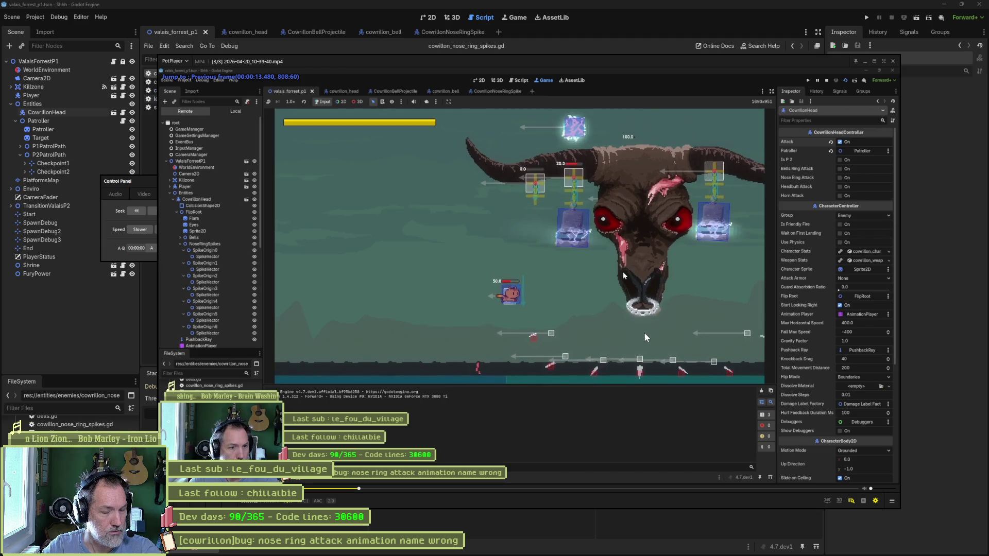
{"action": "key", "text": "f"}
{"action": "key", "text": "f"}
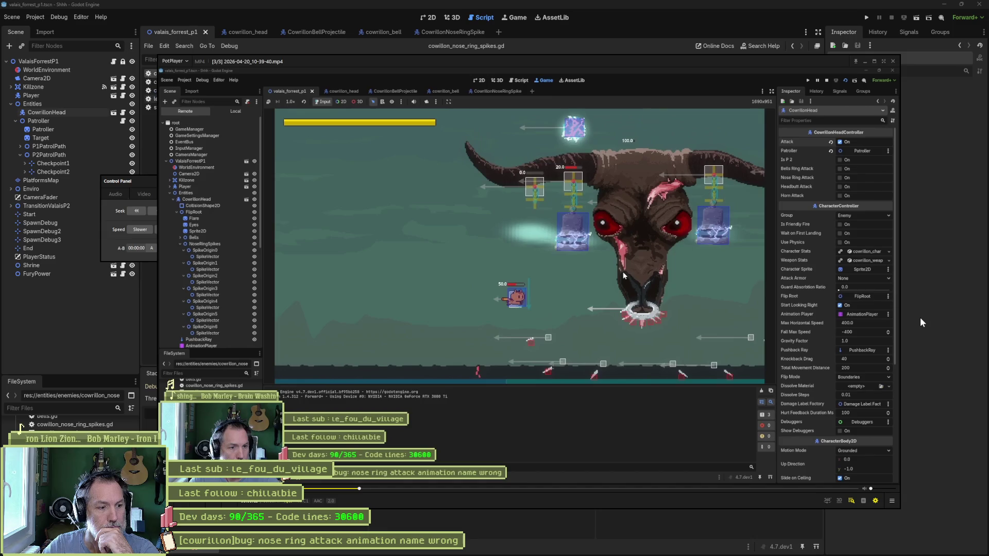
{"action": "key", "text": "alt+F4"}
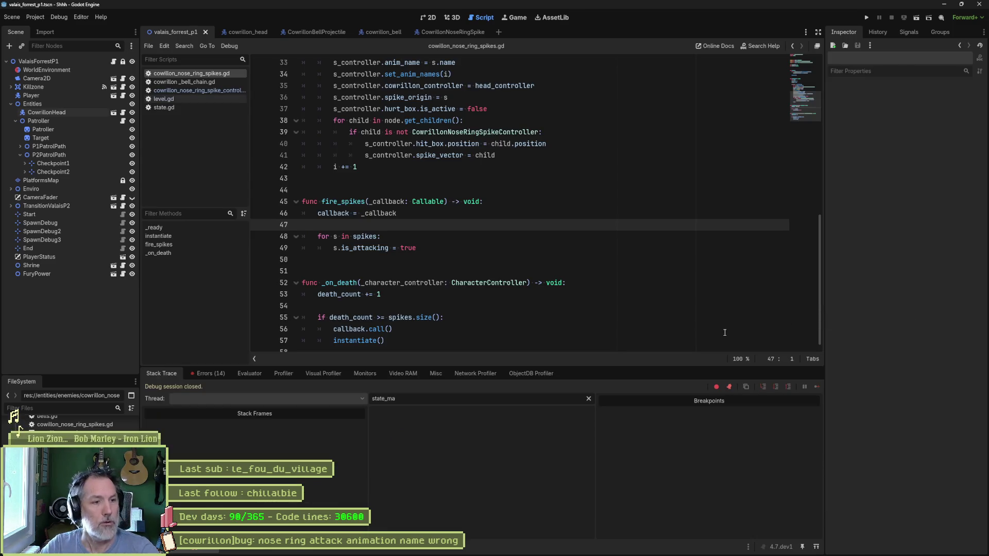
Step: Add print_debug(self, " all dead") inside _on_death's death-count check, save, and run the scene with F6
{"action": "scroll", "coordinate": [402, 205], "scroll_direction": "down", "scroll_amount": 1}
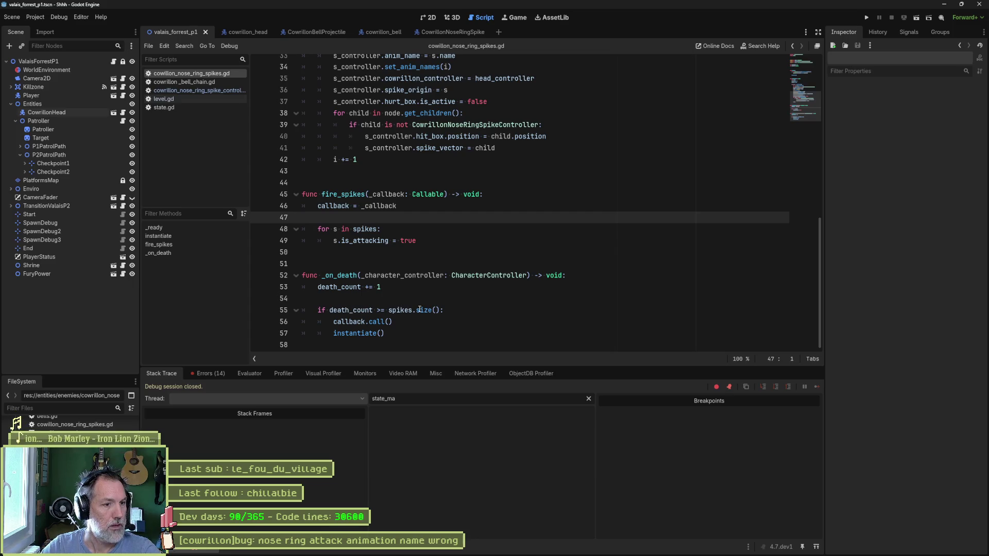
{"action": "left_click", "coordinate": [449, 312]}
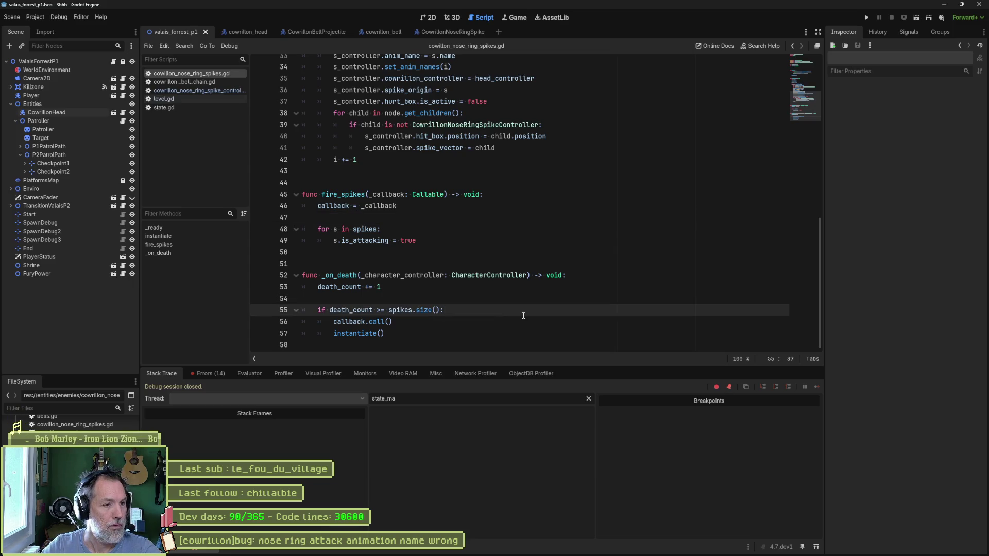
{"action": "key", "text": "Return"}
{"action": "type", "text": "print_Debug"}
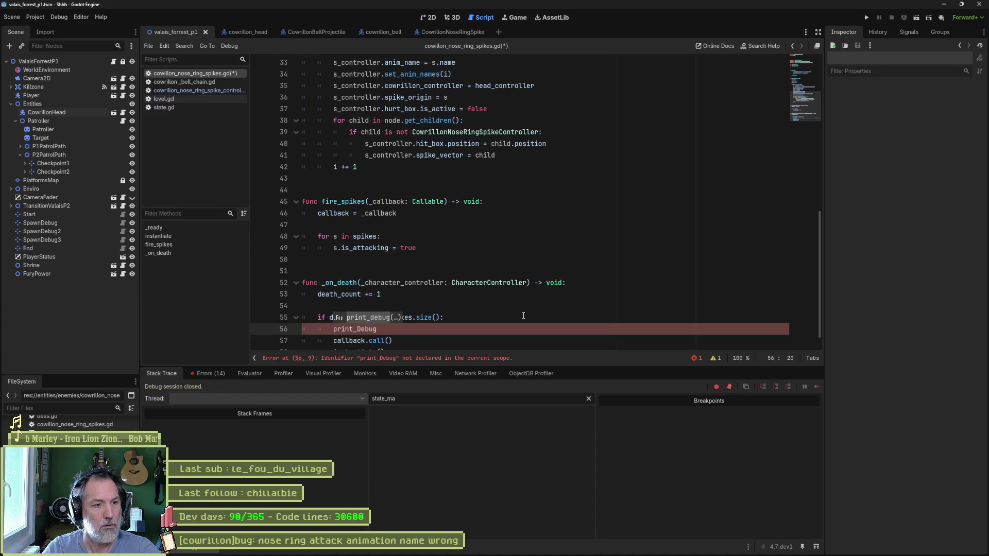
{"action": "key", "text": "Return"}
{"action": "type", "text": "self, \" all dead\")"}
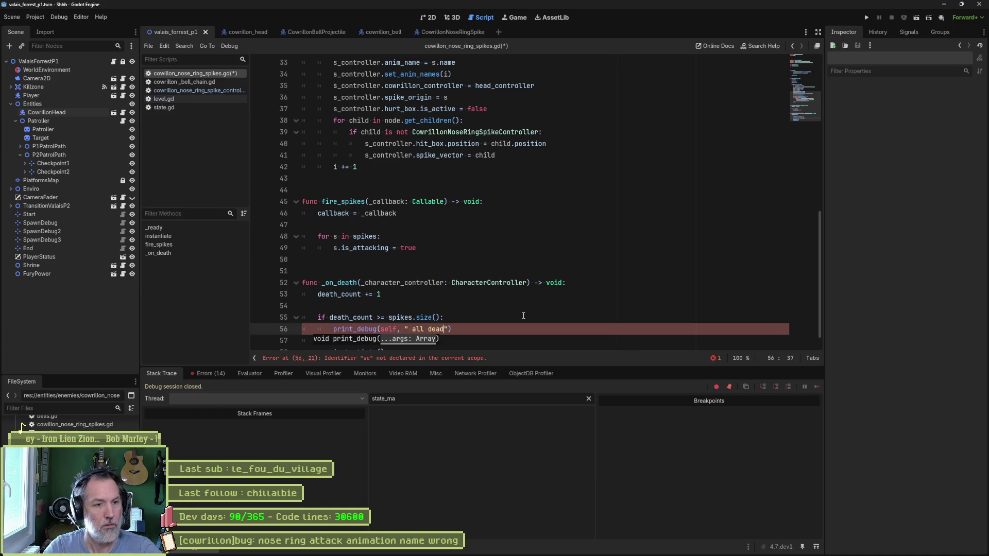
{"action": "key", "text": "ctrl+s"}
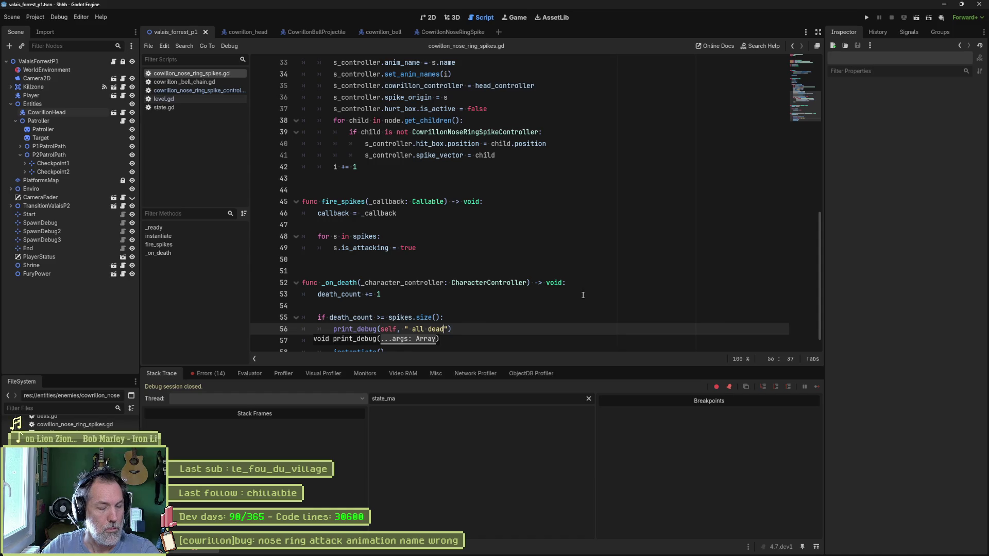
{"action": "key", "text": "F6"}
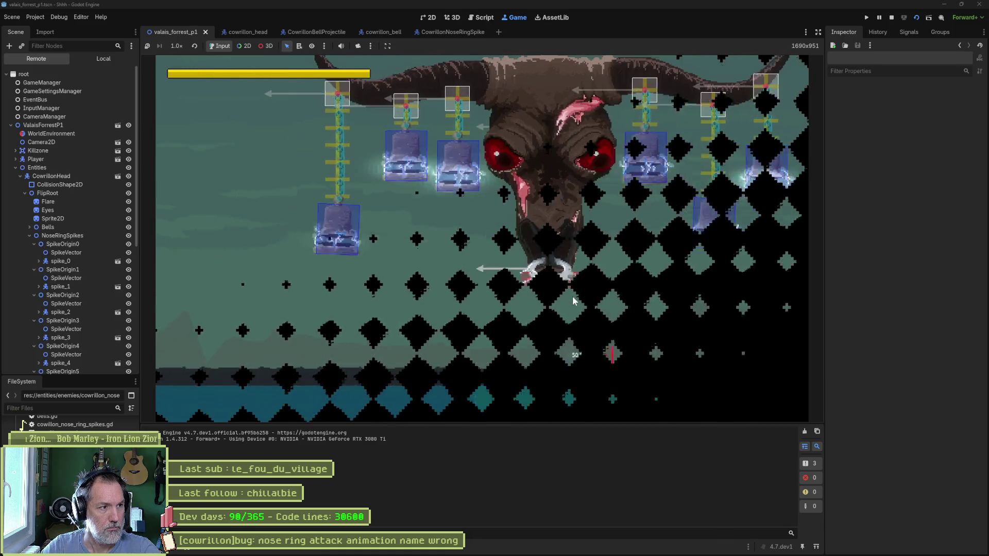
Step: Dodge the nose-ring spikes by moving the cat left and right while the boss attacks
{"action": "key", "text": "Left"}
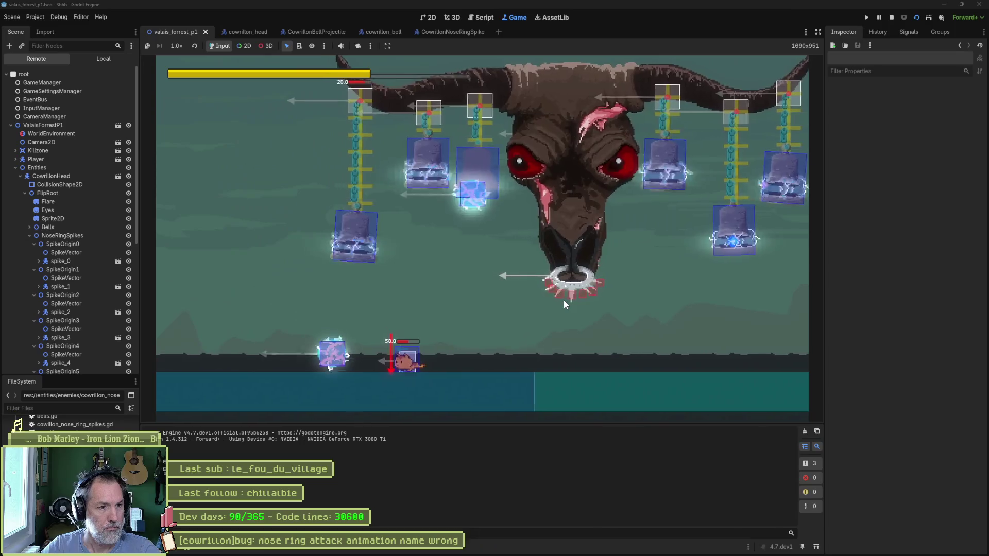
{"action": "key", "text": "Right"}
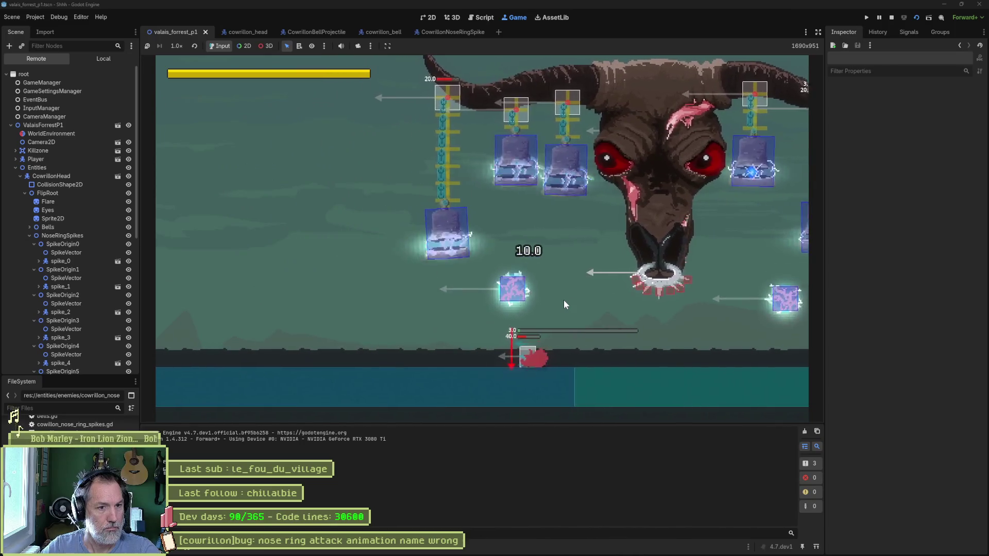
{"action": "key", "text": "Right"}
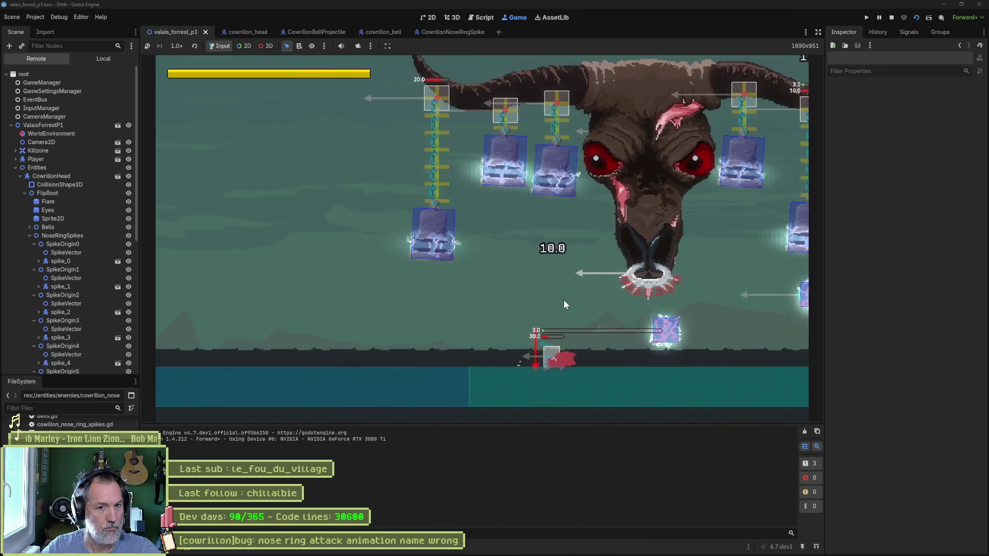
{"action": "key", "text": "Left"}
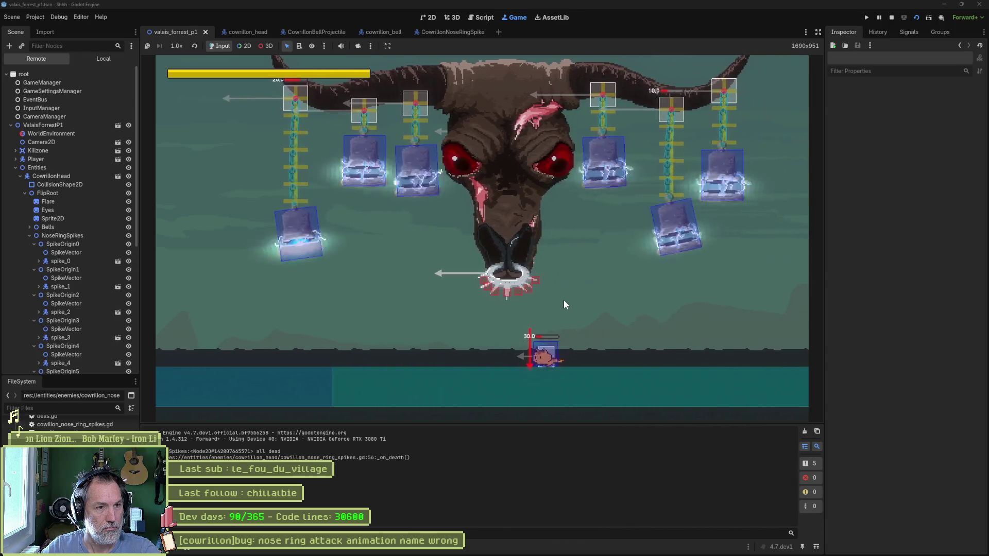
{"action": "key", "text": "Left"}
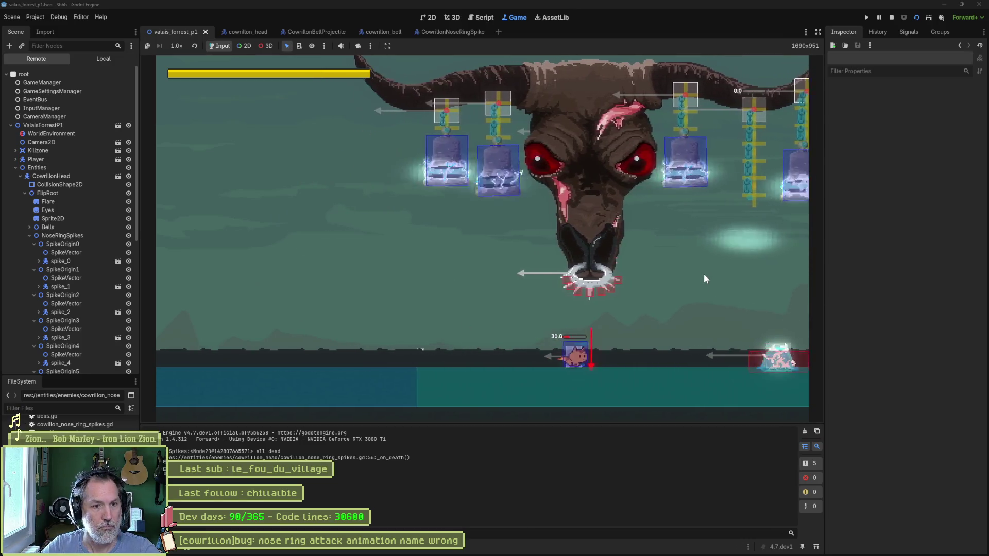
{"action": "key", "text": "Left"}
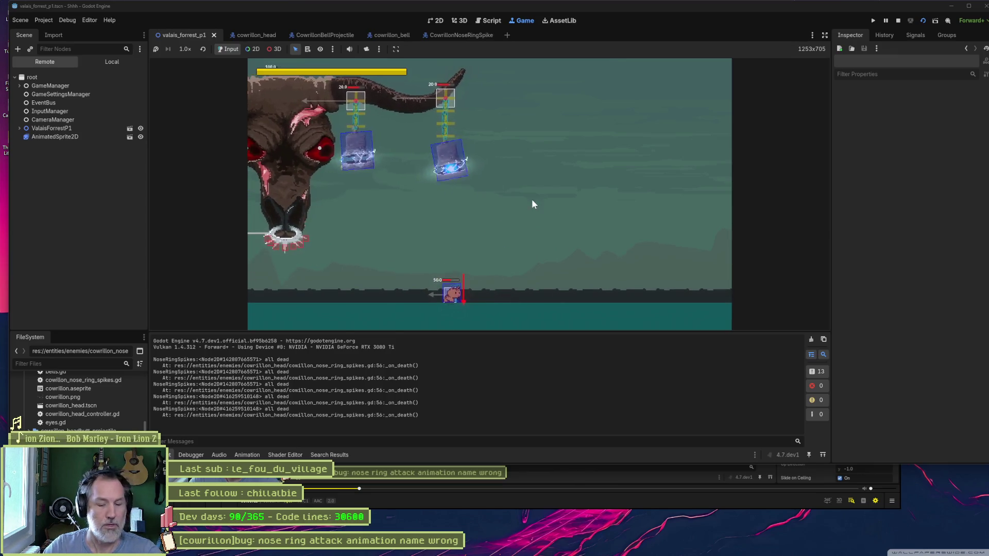
Step: Stop the game with F8 and examine how death_count and _character_controller are used in _on_death
{"action": "key", "text": "F8"}
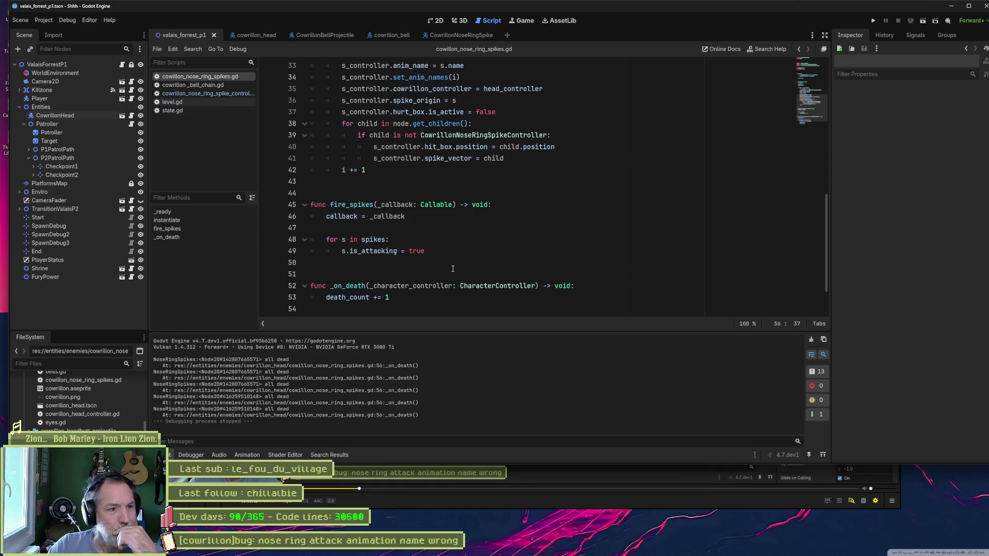
{"action": "scroll", "coordinate": [462, 269], "scroll_direction": "down", "scroll_amount": 2}
{"action": "mouse_move", "coordinate": [441, 264]}
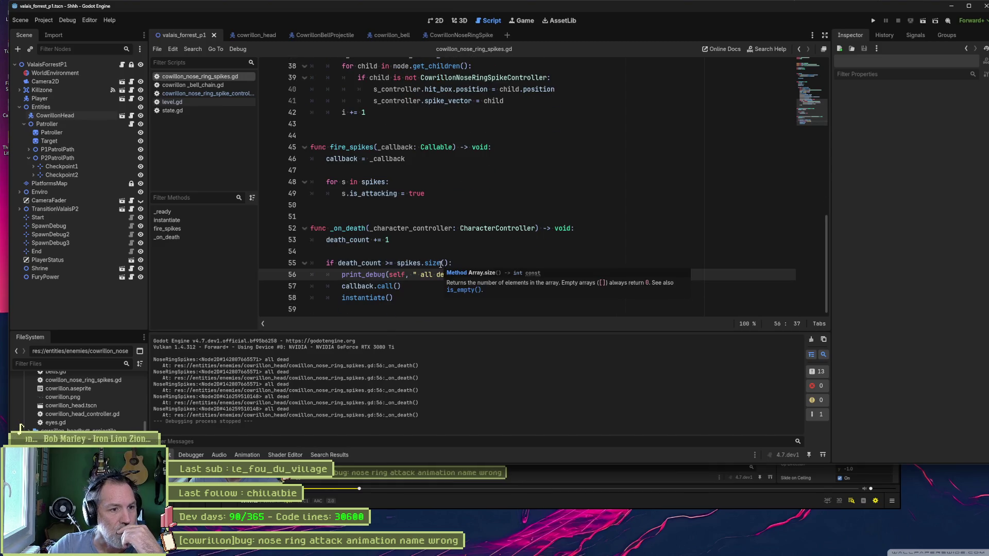
{"action": "left_click_drag", "start_coordinate": [339, 263], "coordinate": [389, 263]}
{"action": "double_click", "coordinate": [355, 240]}
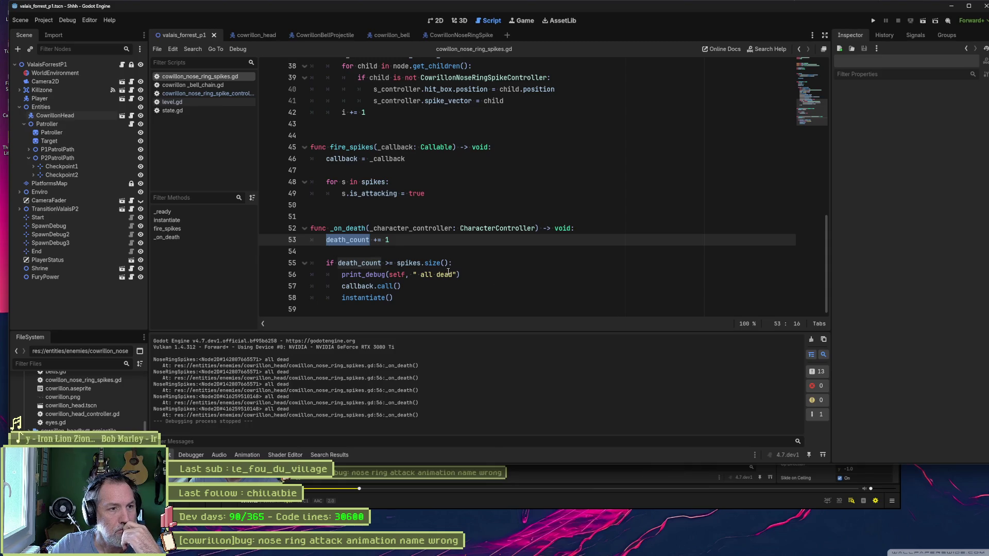
{"action": "scroll", "coordinate": [448, 273], "scroll_direction": "up", "scroll_amount": 6}
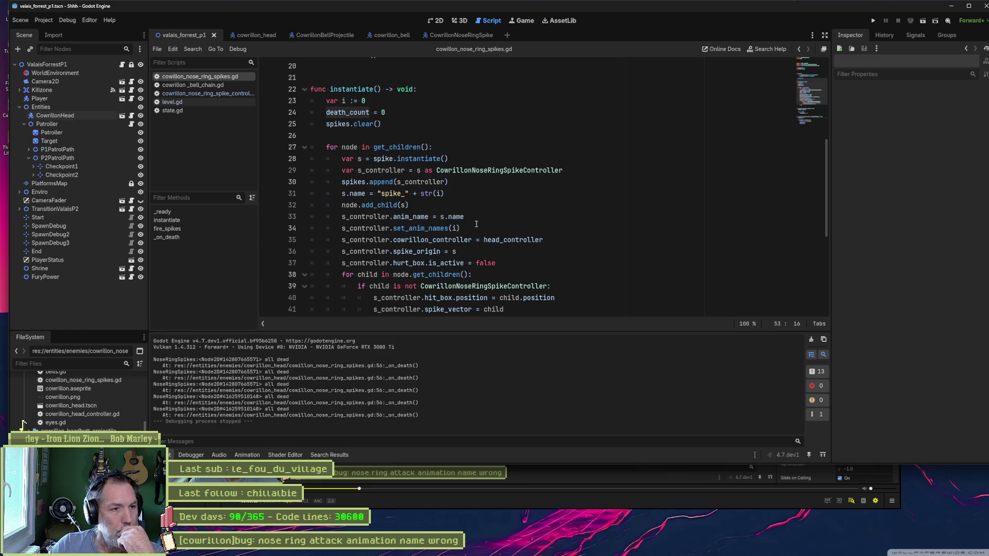
{"action": "scroll", "coordinate": [473, 226], "scroll_direction": "down", "scroll_amount": 6}
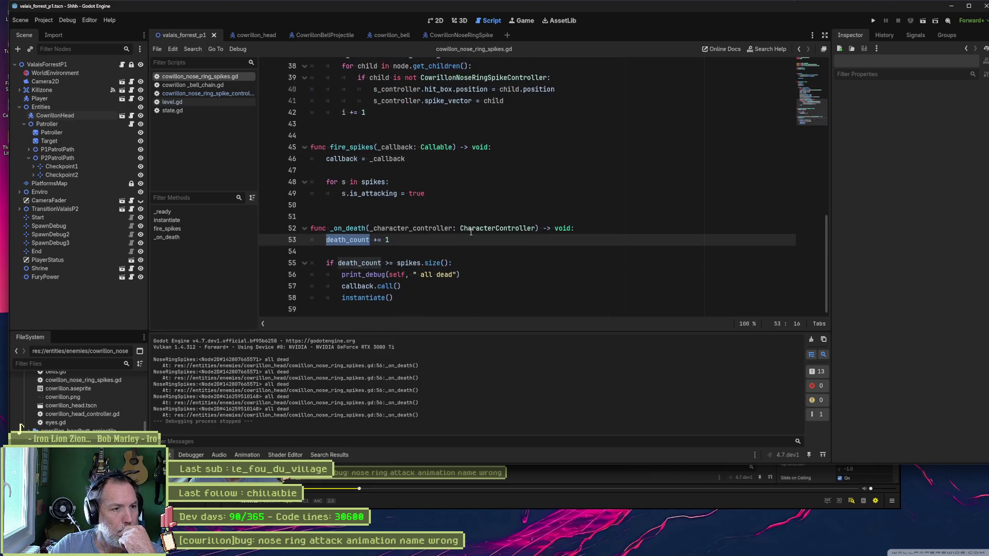
{"action": "double_click", "coordinate": [434, 228]}
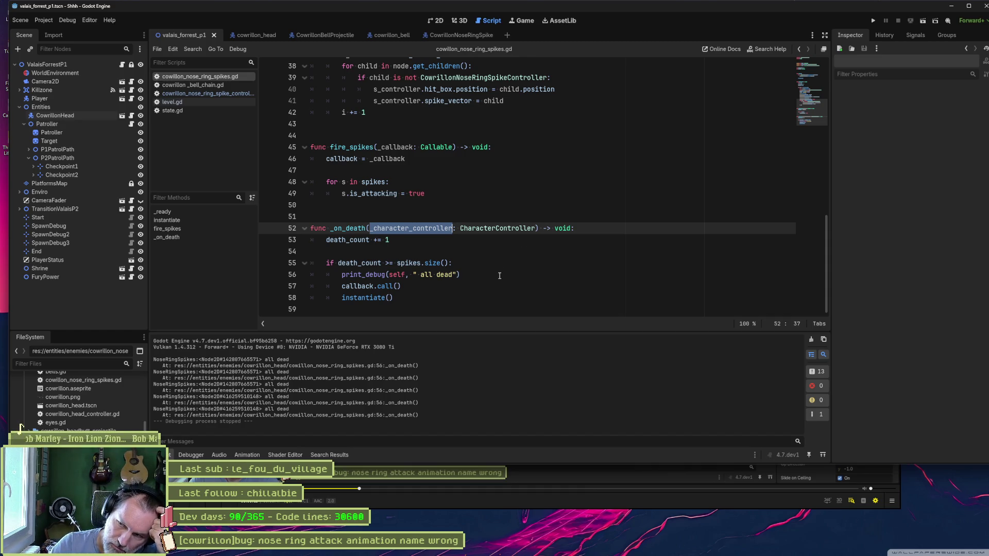
{"action": "left_click", "coordinate": [603, 229]}
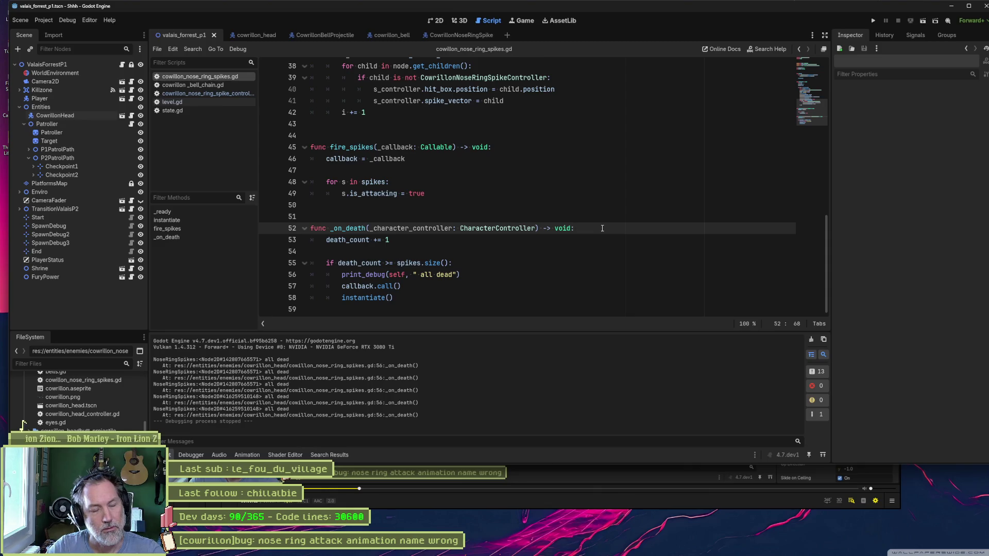
Step: Add a 'for spike in spikes:' loop checking _character_controller against spike at the top of _on_death
{"action": "key", "text": "Return"}
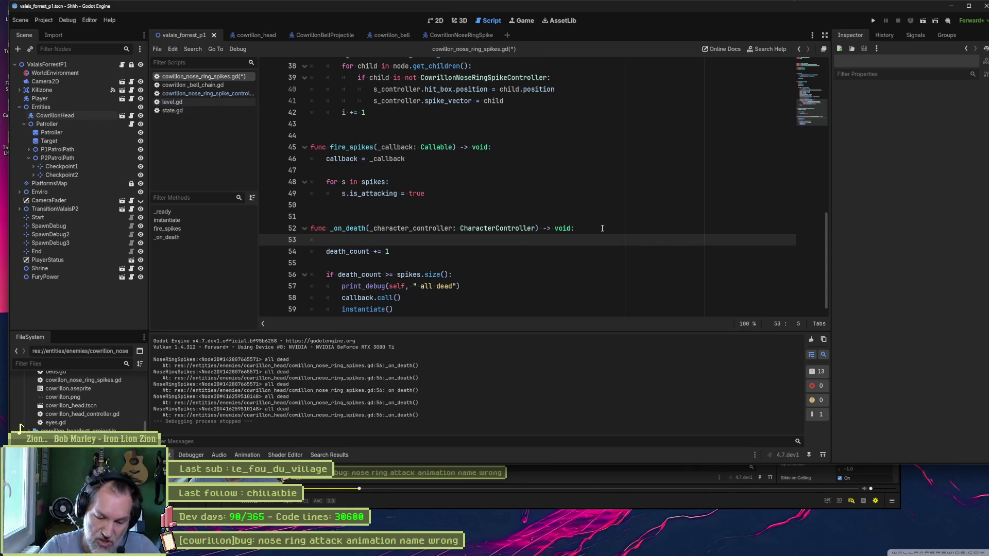
{"action": "type", "text": "for"}
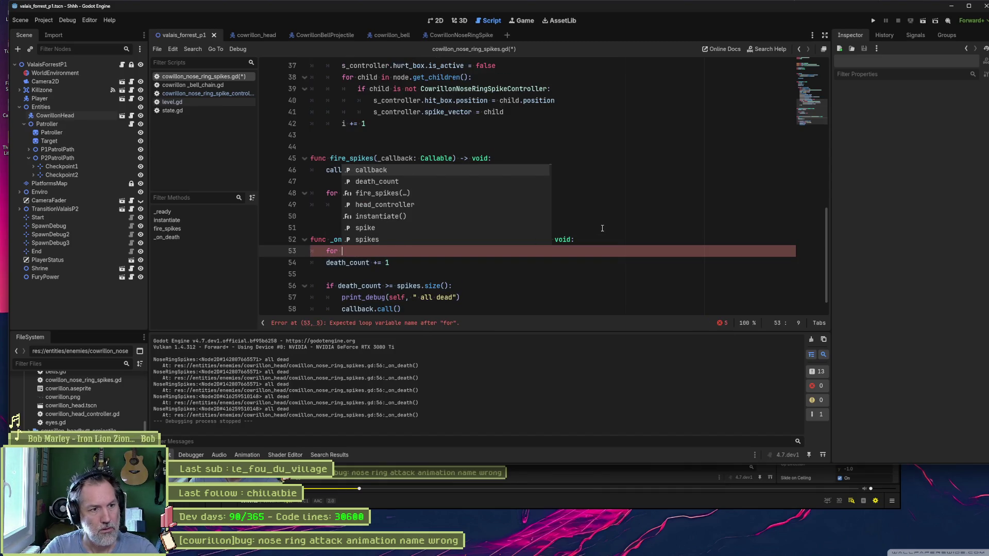
{"action": "type", "text": " spike in "}
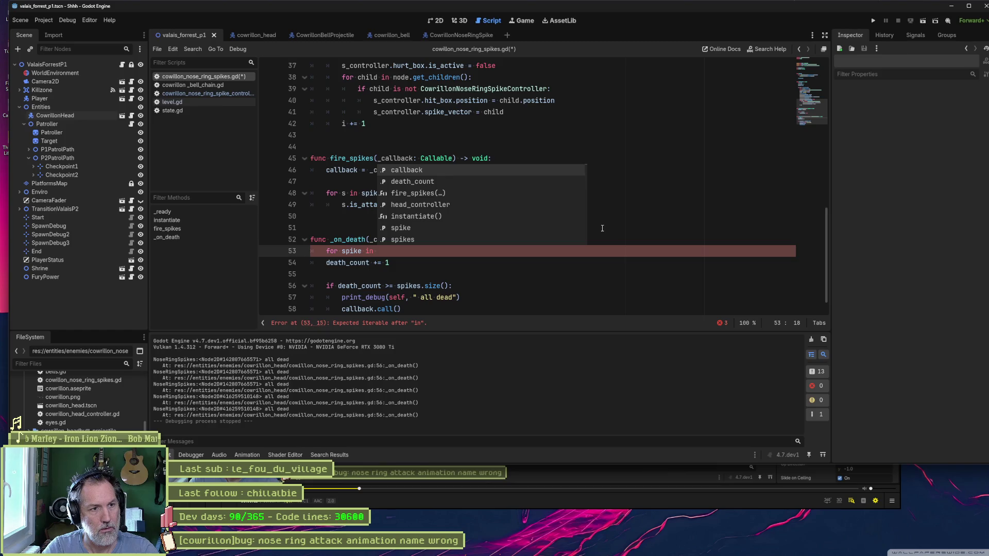
{"action": "type", "text": "spi"}
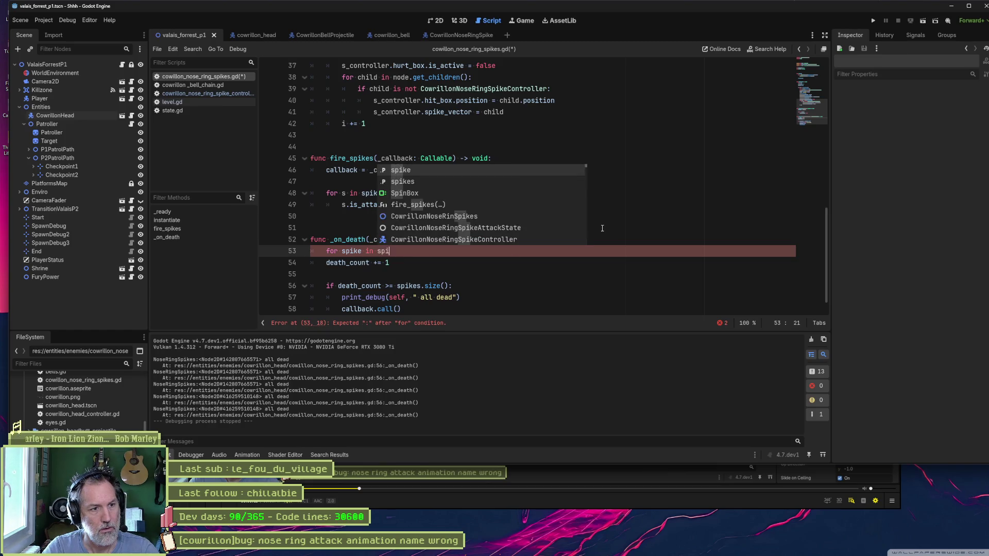
{"action": "type", "text": "kes:"}
{"action": "key", "text": "Return"}
{"action": "type", "text": "if _ch"}
{"action": "key", "text": "Return"}
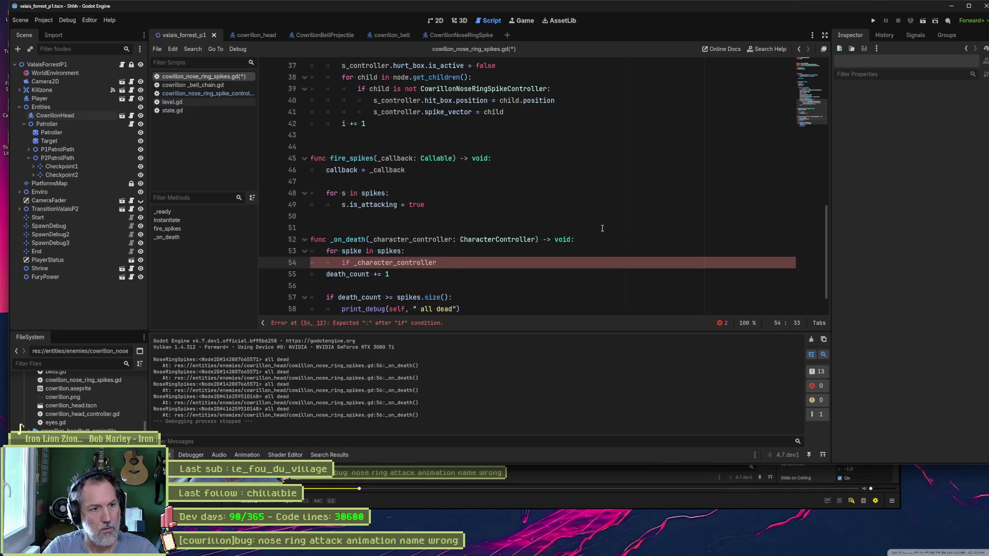
{"action": "type", "text": " = spike.ch"}
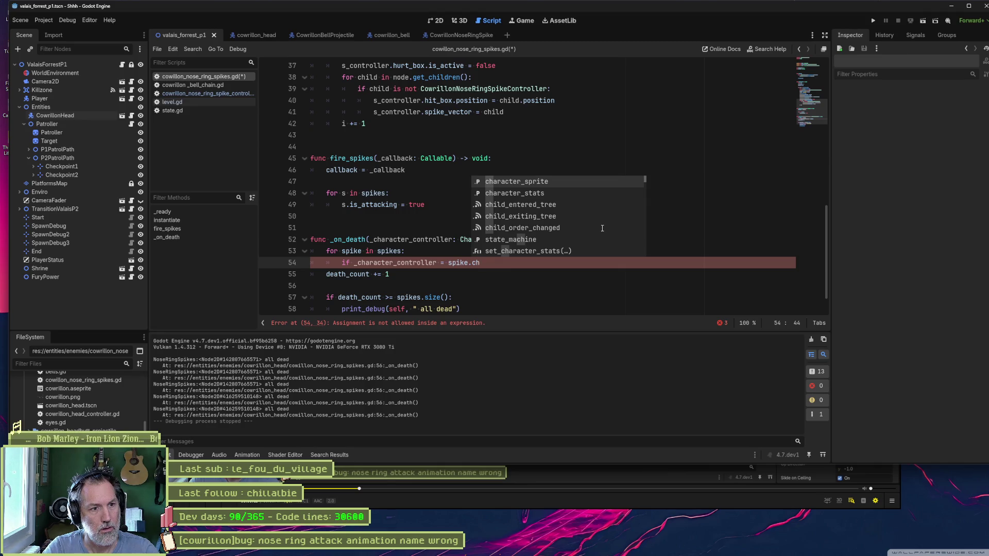
{"action": "key", "text": "BackSpace"}
{"action": "key", "text": "BackSpace"}
{"action": "key", "text": "BackSpace"}
{"action": "scroll", "coordinate": [486, 171], "scroll_direction": "up", "scroll_amount": 12}
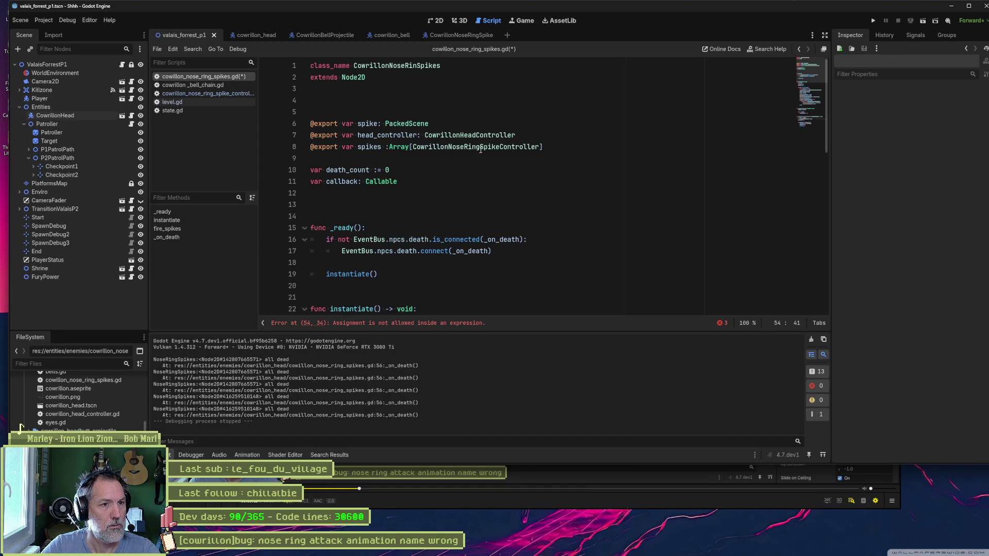
{"action": "scroll", "coordinate": [454, 229], "scroll_direction": "down", "scroll_amount": 11}
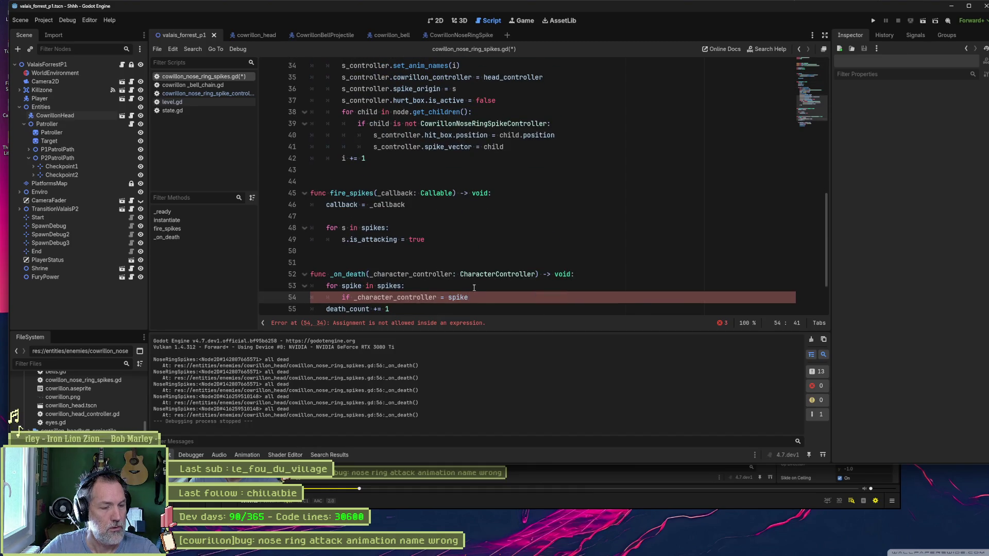
Step: Declare 'var is_spike := false' as the first line of _on_death
{"action": "left_click", "coordinate": [597, 273]}
{"action": "key", "text": "Return"}
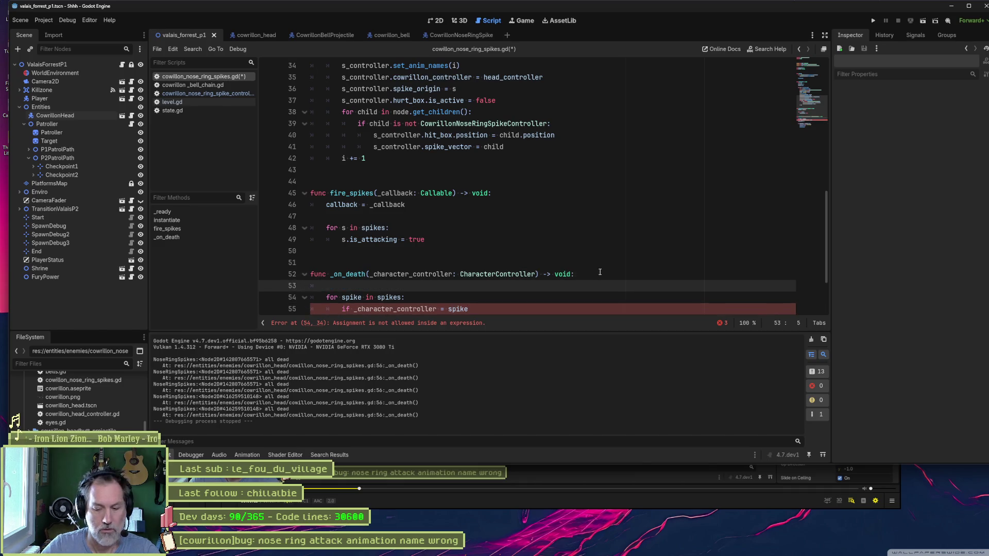
{"action": "type", "text": "var "}
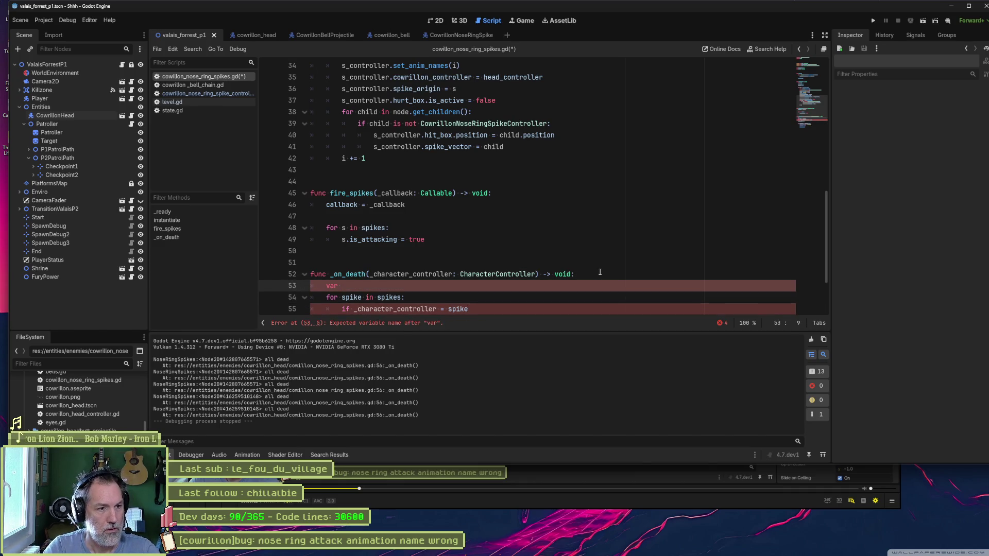
{"action": "type", "text": "is_spik"}
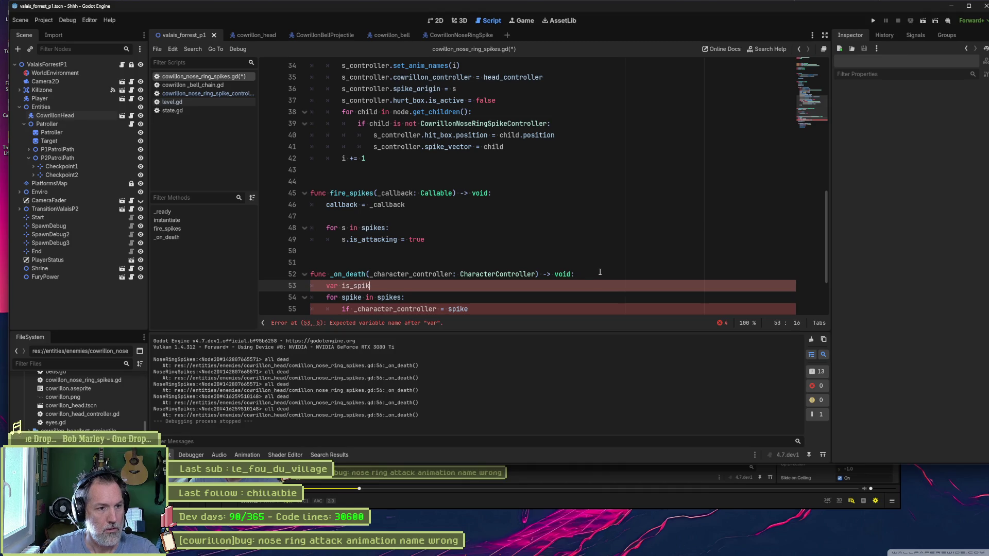
{"action": "type", "text": "e := false"}
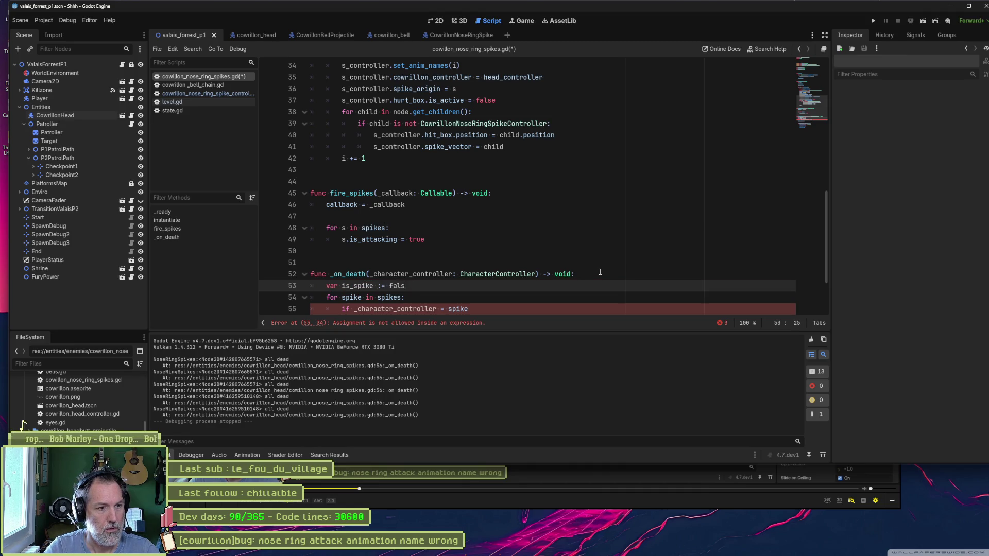
{"action": "key", "text": "Return"}
Step: Set is_spike = true inside the loop's if when the controller matches a spike
{"action": "scroll", "coordinate": [463, 273], "scroll_direction": "down", "scroll_amount": 2}
{"action": "scroll", "coordinate": [463, 273], "scroll_direction": "down", "scroll_amount": 1}
{"action": "left_click", "coordinate": [487, 228]}
{"action": "key", "text": "Return"}
{"action": "key", "text": "Tab"}
{"action": "type", "text": "is_spike"}
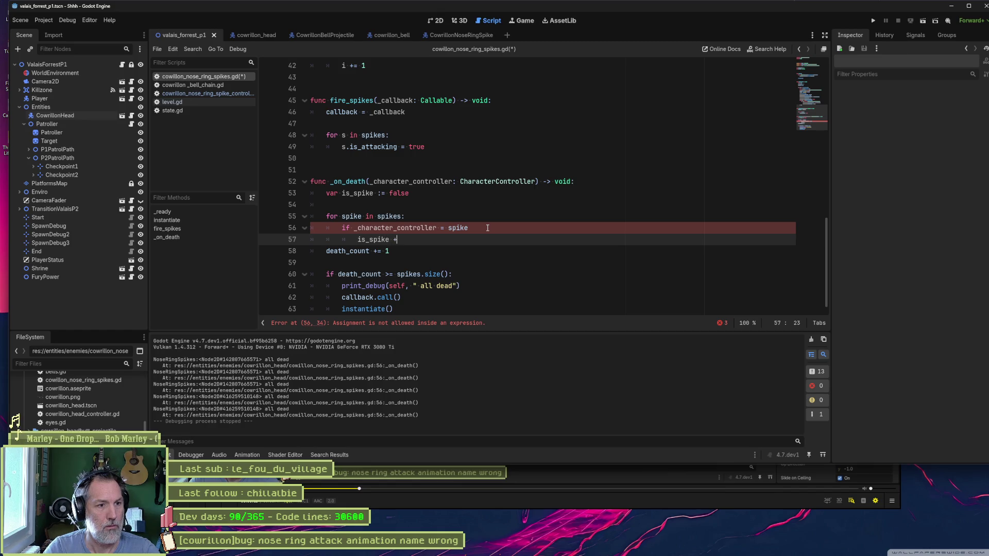
{"action": "type", "text": " = true"}
{"action": "key", "text": "Return"}
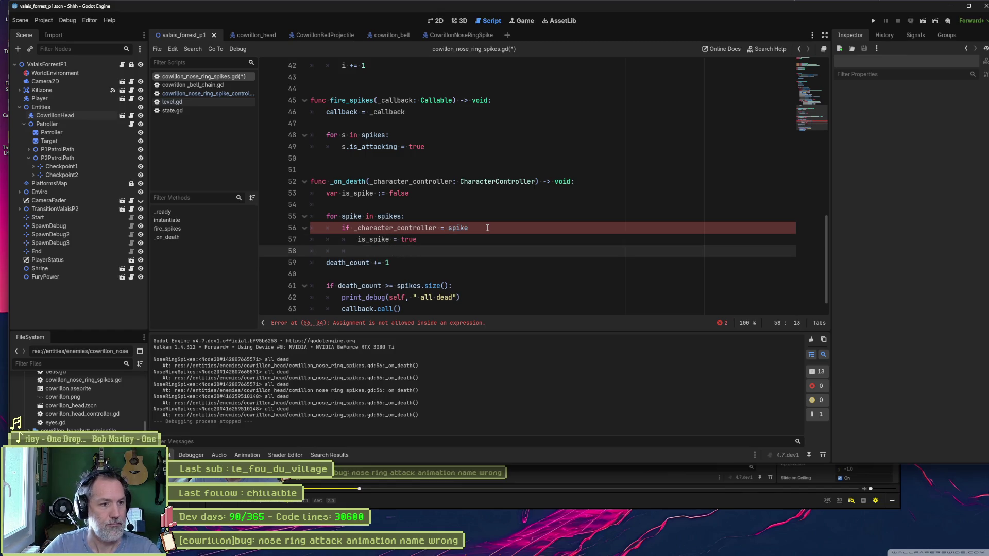
{"action": "key", "text": "Return"}
{"action": "key", "text": "BackSpace"}
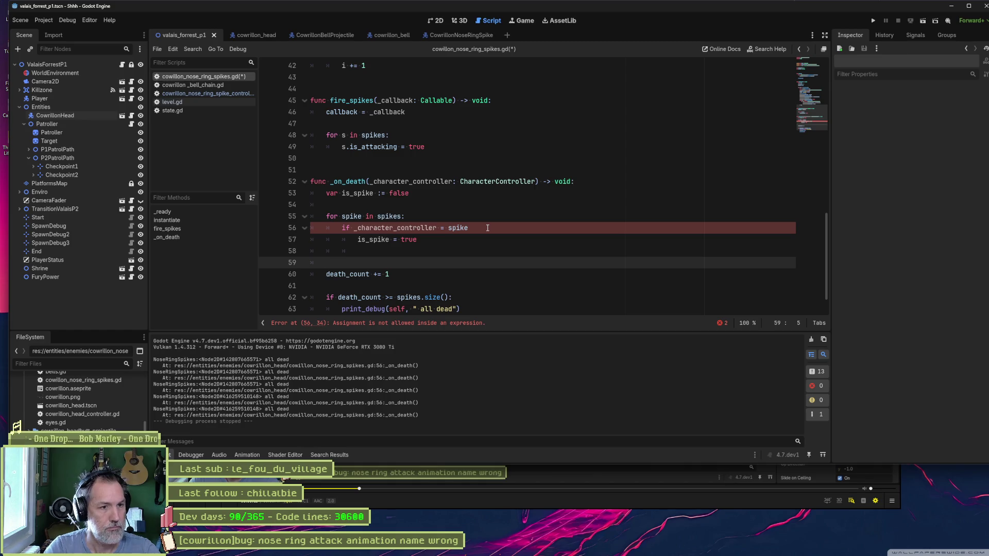
{"action": "left_click", "coordinate": [443, 232]}
Step: Fix the comparison to ==, add 'if is_spike:' and indent the death-count block under it
{"action": "type", "text": "="}
{"action": "key", "text": "Left"}
{"action": "key", "text": "BackSpace"}
{"action": "type", "text": "="}
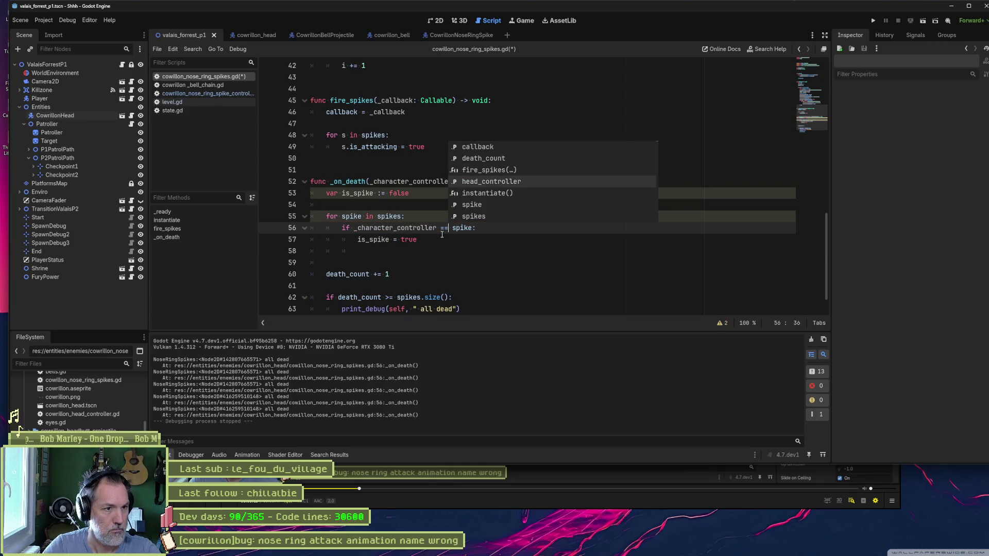
{"action": "key", "text": "Escape"}
{"action": "key", "text": "Down"}
{"action": "key", "text": "Down"}
{"action": "key", "text": "Down"}
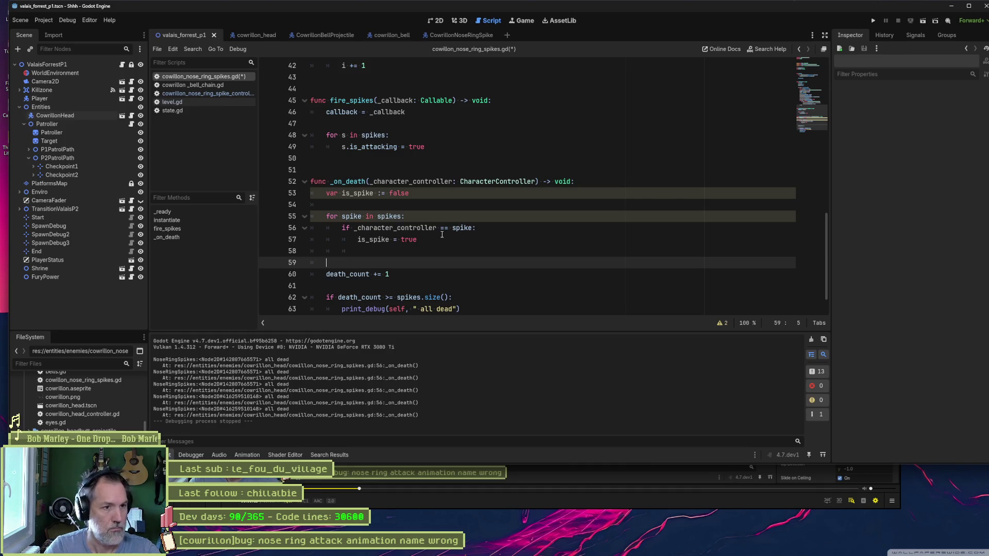
{"action": "type", "text": "if is_"}
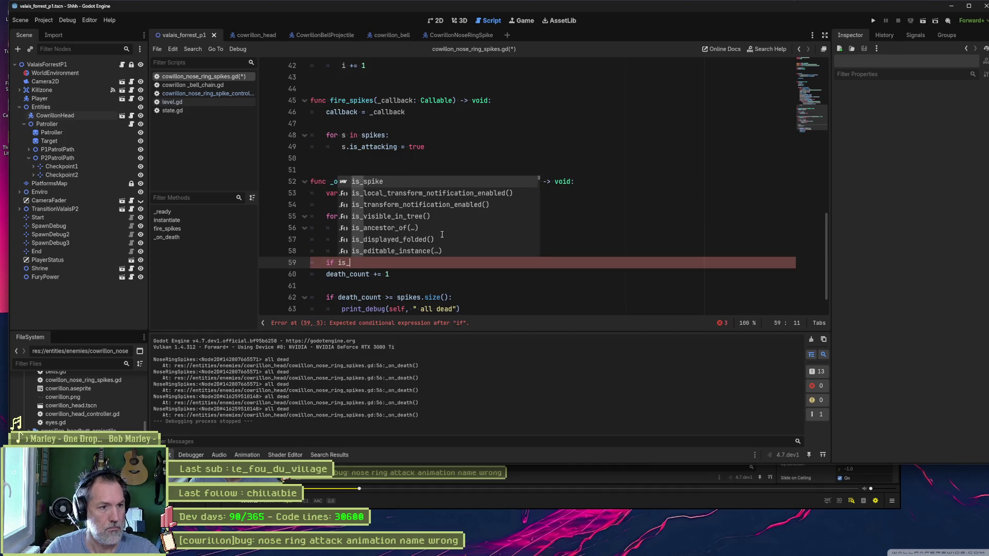
{"action": "type", "text": "spike:"}
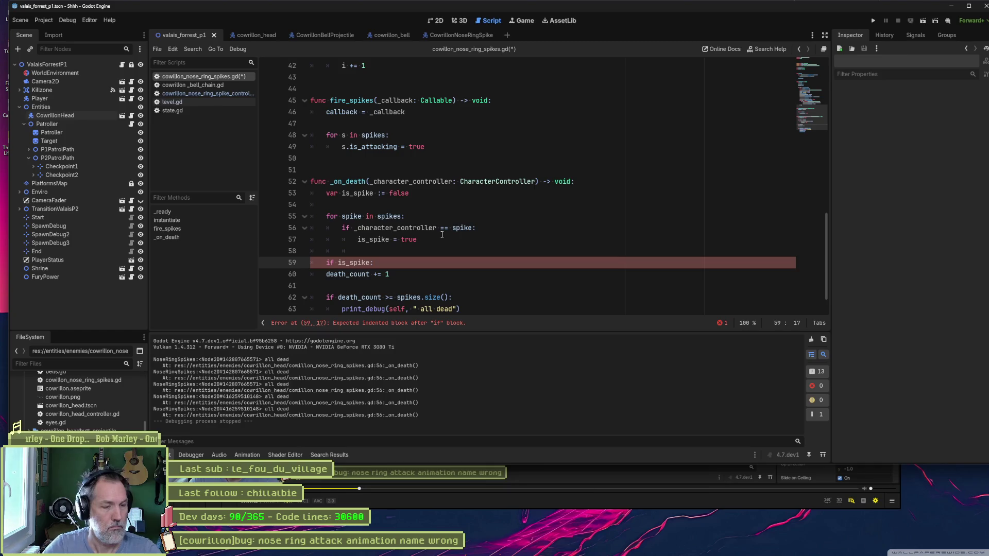
{"action": "scroll", "coordinate": [442, 235], "scroll_direction": "down", "scroll_amount": 1}
{"action": "left_click_drag", "start_coordinate": [395, 238], "coordinate": [406, 294]}
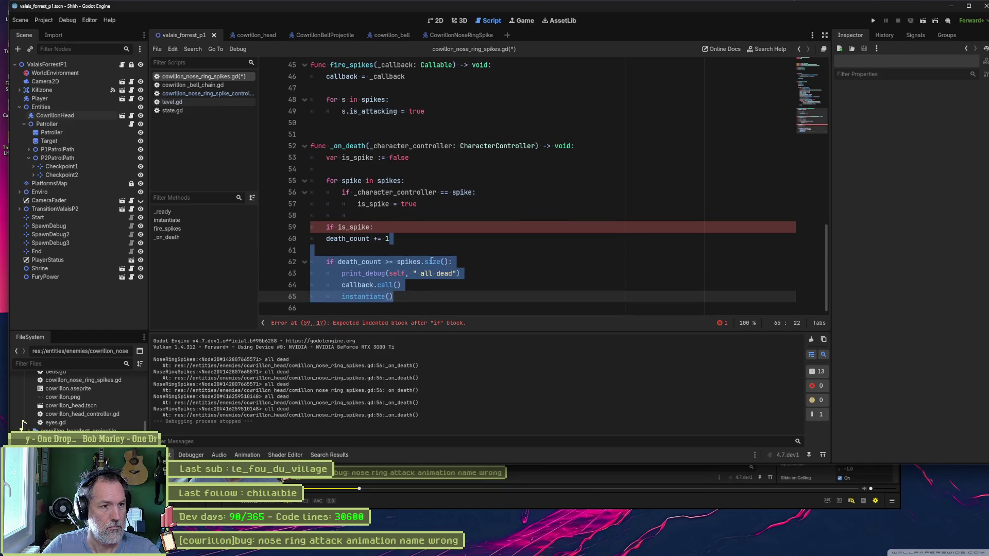
{"action": "key", "text": "Tab"}
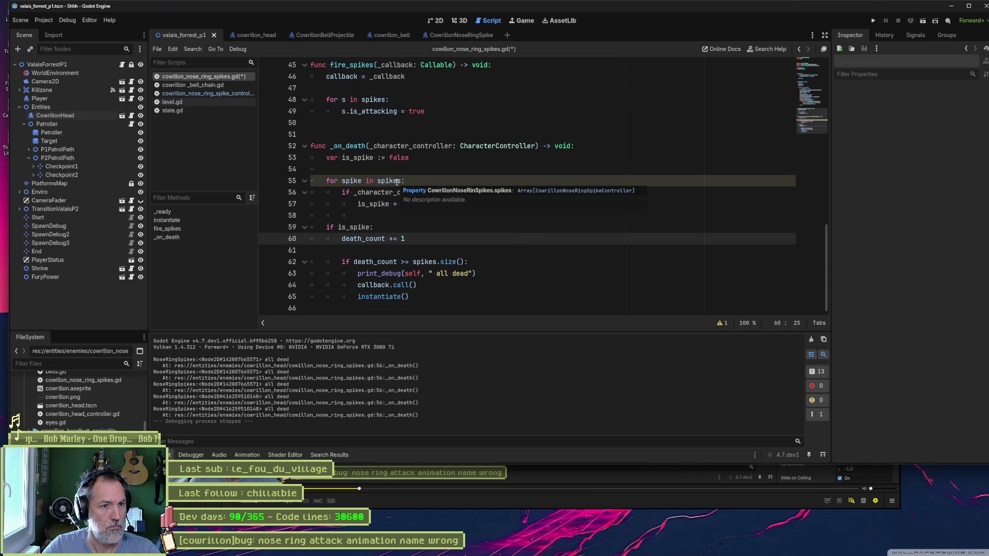
Step: Rename the loop variable spike to s on lines 55 and 56, then run the project with F5
{"action": "double_click", "coordinate": [353, 181]}
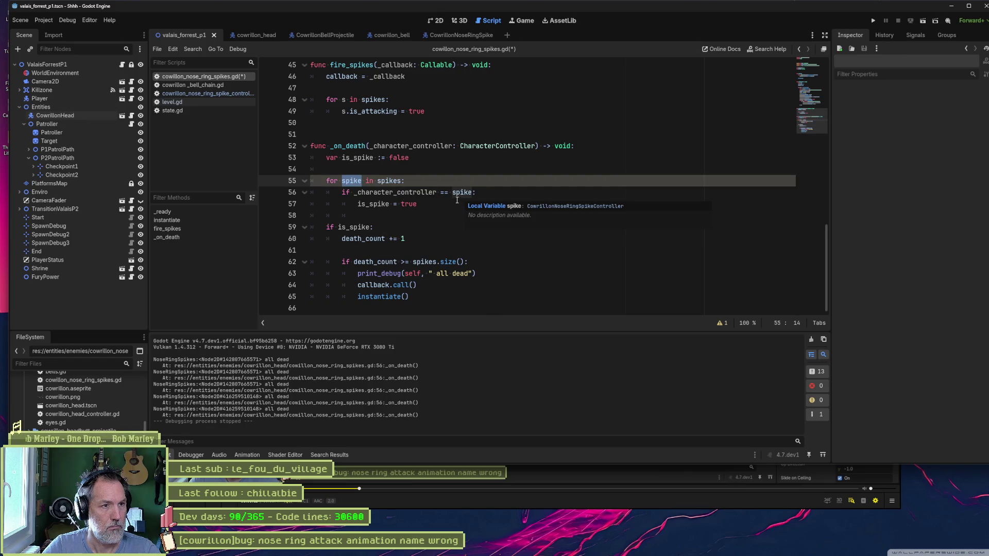
{"action": "left_click", "coordinate": [341, 182]}
{"action": "double_click", "coordinate": [352, 181]}
{"action": "type", "text": "s"}
{"action": "double_click", "coordinate": [462, 193]}
{"action": "type", "text": "s"}
{"action": "left_click", "coordinate": [425, 211]}
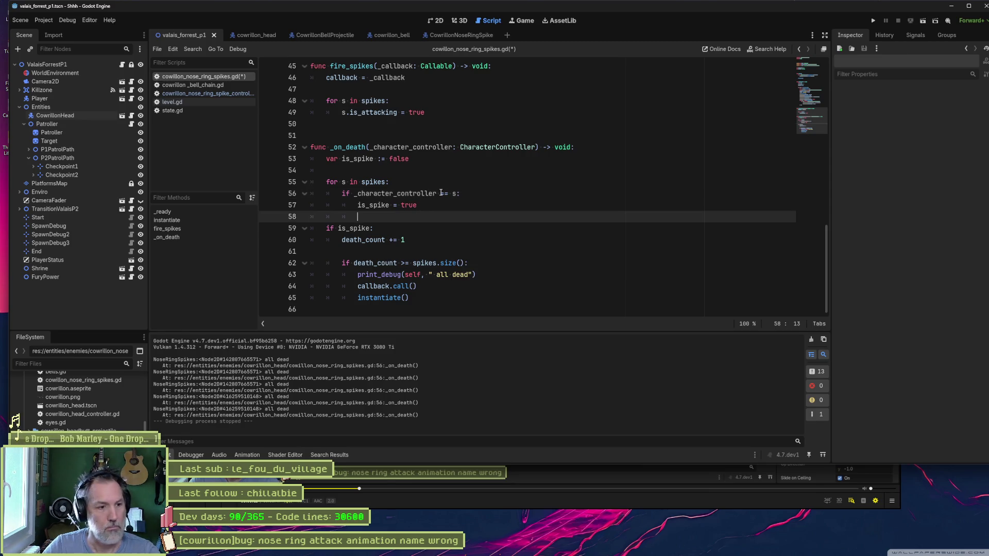
{"action": "key", "text": "F5"}
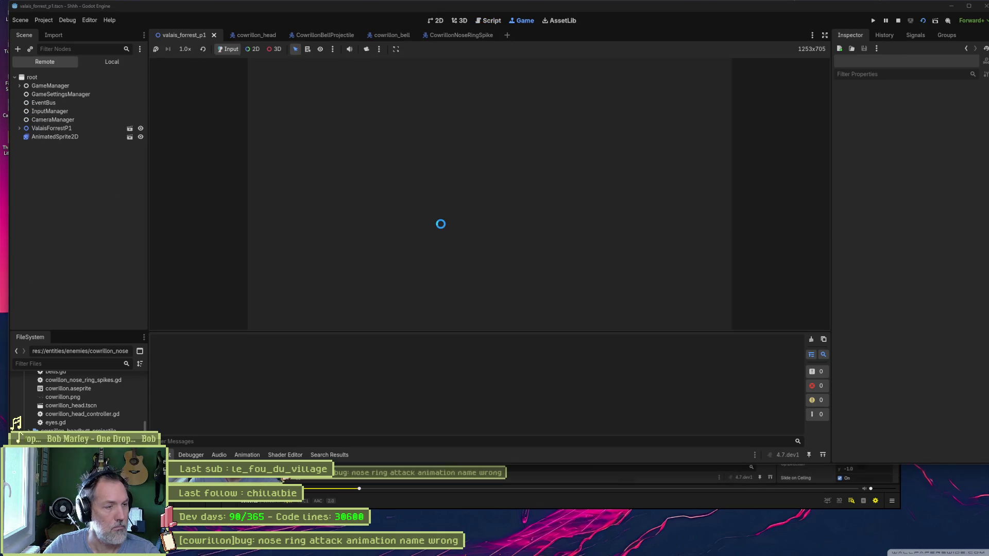